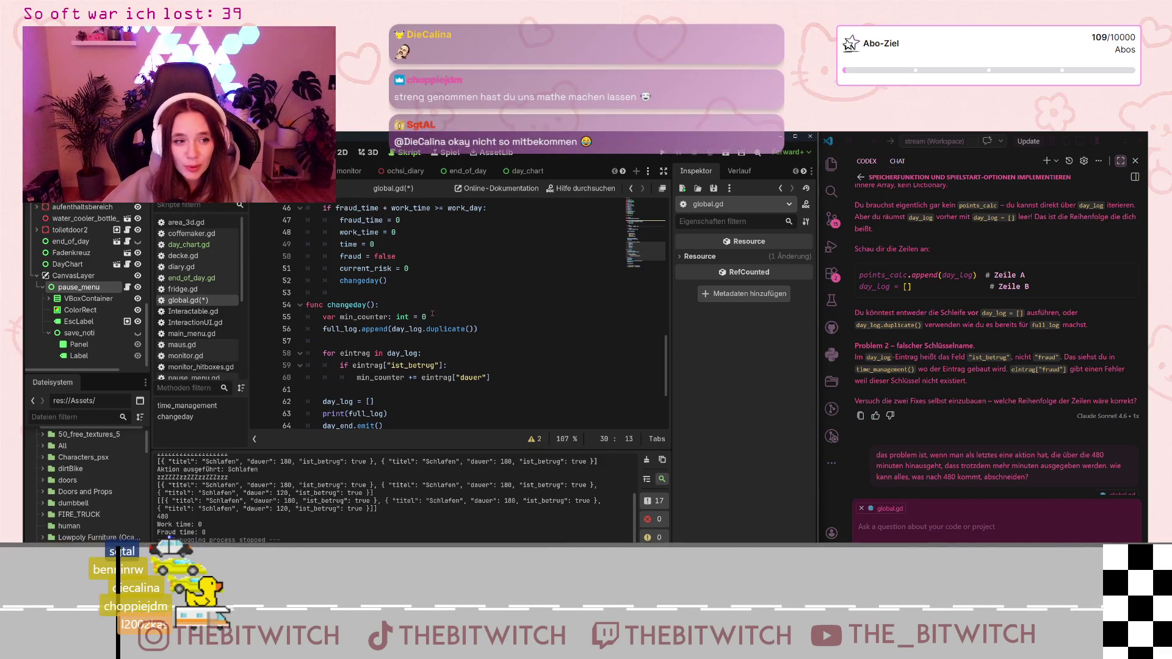
pyautogui.scroll(10, 467, 326)
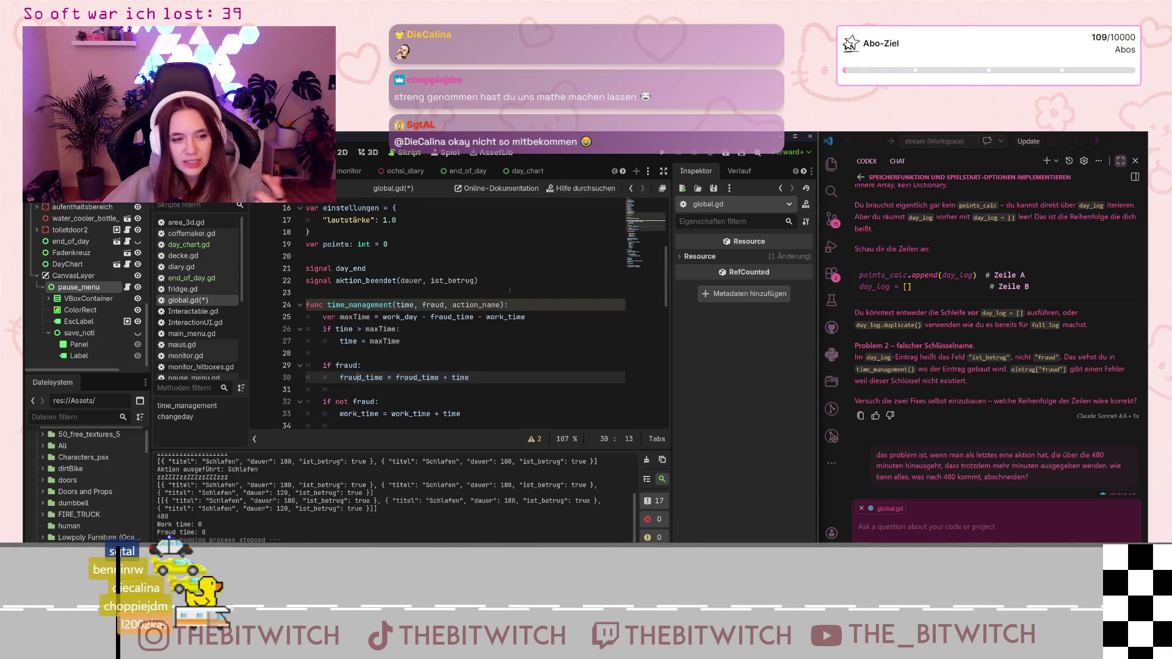
pyautogui.moveTo(412, 343)
pyautogui.mouseDown()
pyautogui.moveTo(366, 324)
pyautogui.moveTo(428, 366)
pyautogui.moveTo(379, 333)
pyautogui.moveTo(444, 355)
pyautogui.mouseUp()
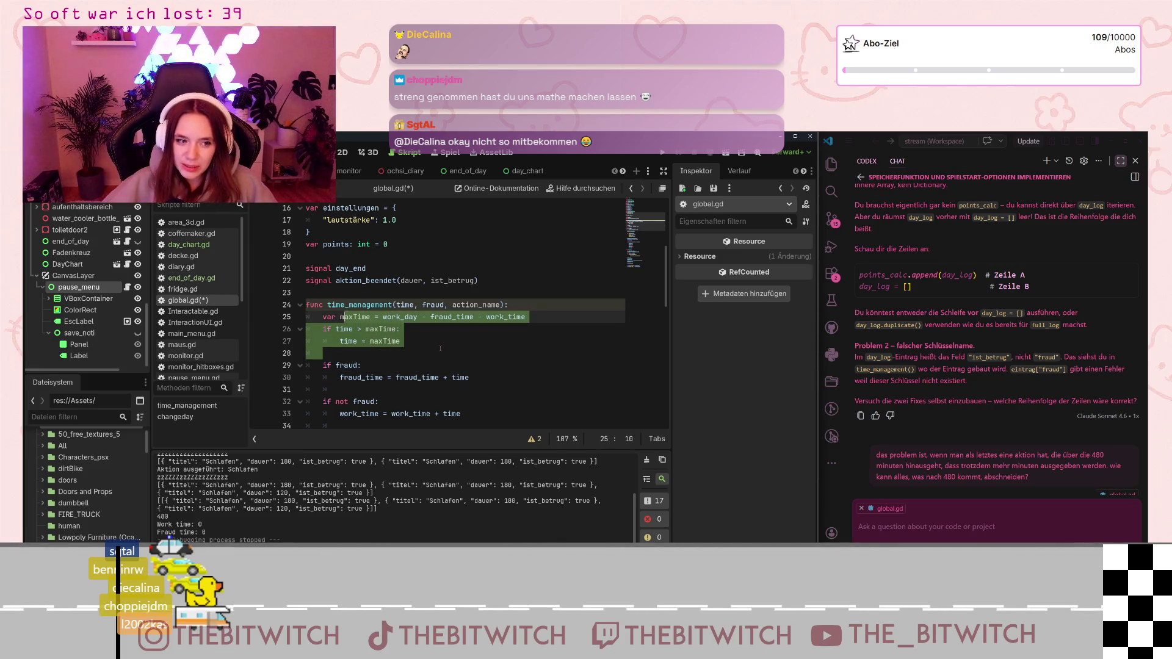
pyautogui.click(438, 354)
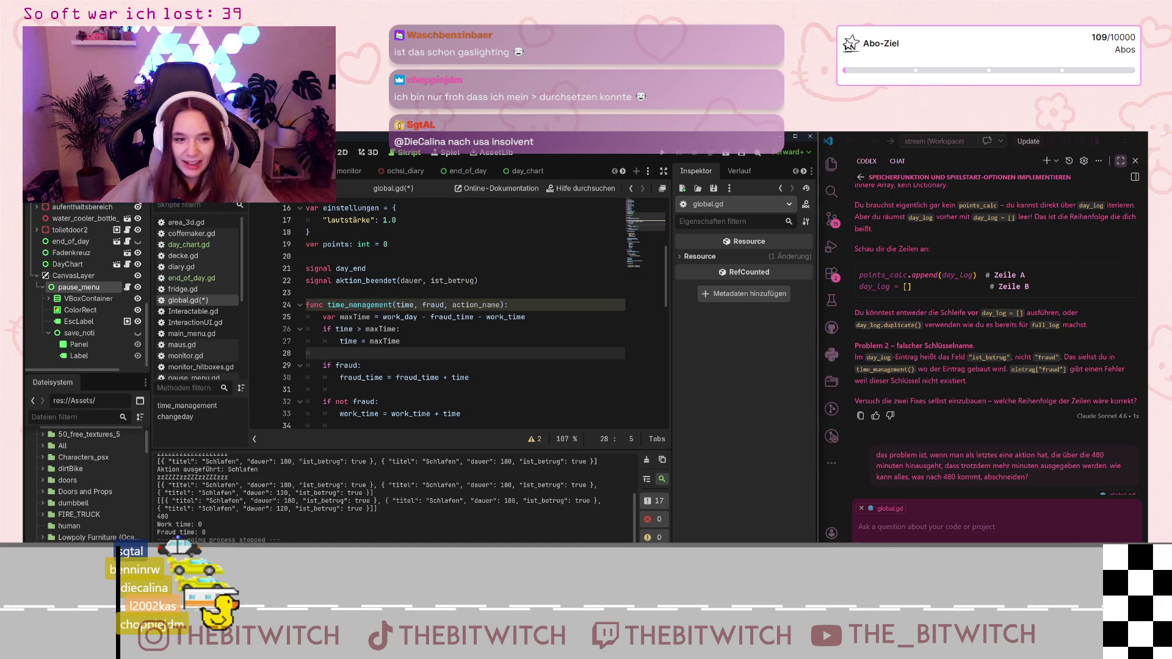
pyautogui.click(436, 338)
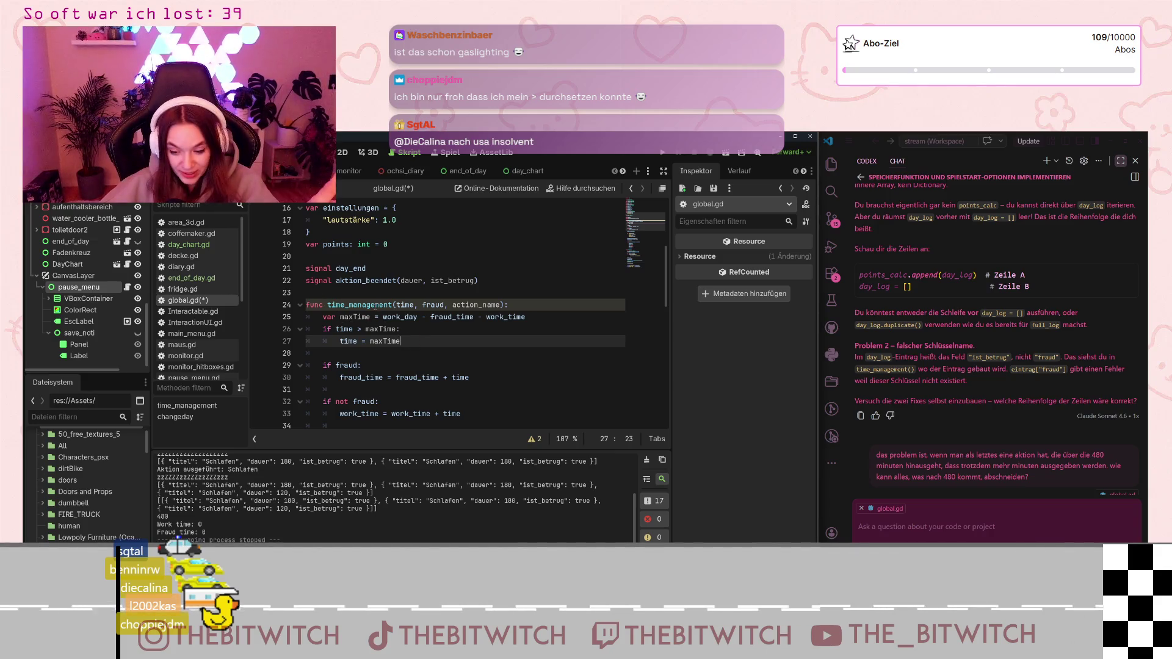
pyautogui.keyDown('shift'); pyautogui.click(353, 316); pyautogui.keyUp('shift')
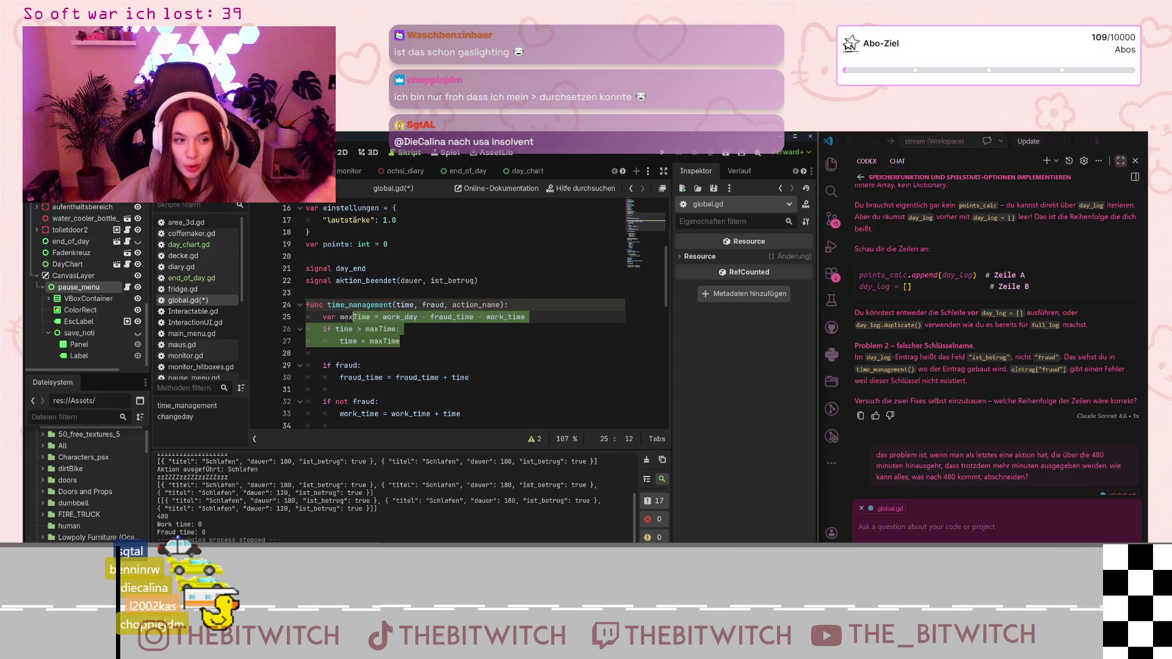
pyautogui.click(424, 341)
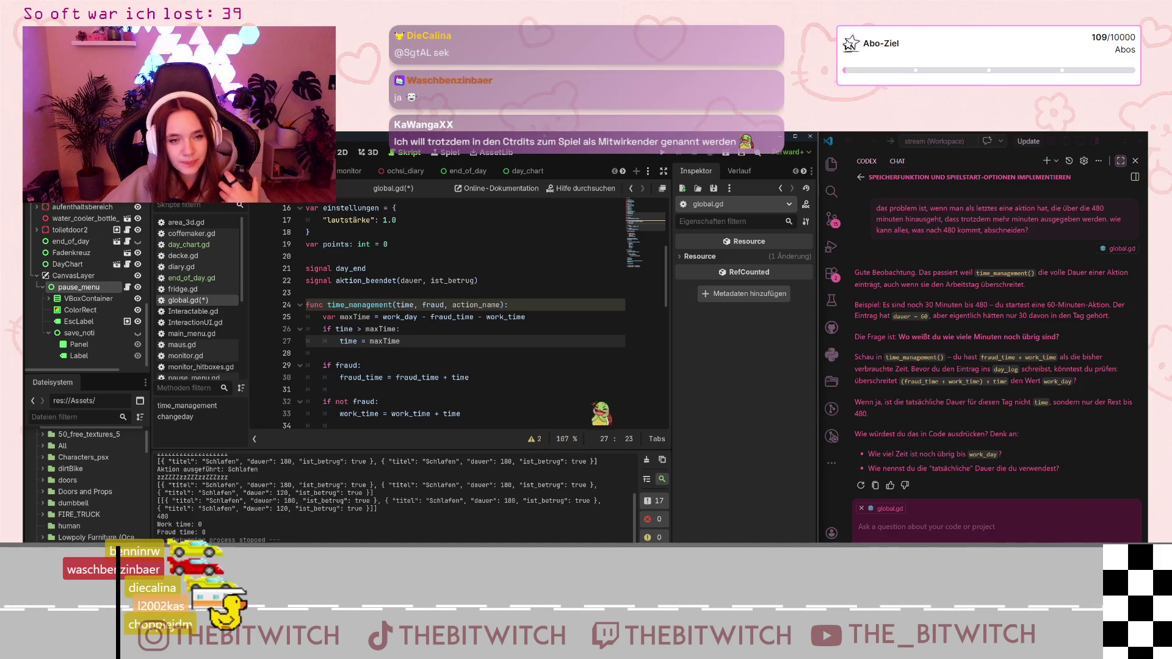
# Run the game, start a new save (Neuer Spielstand), and walk toward the sofa lounge
pyautogui.press('F5')
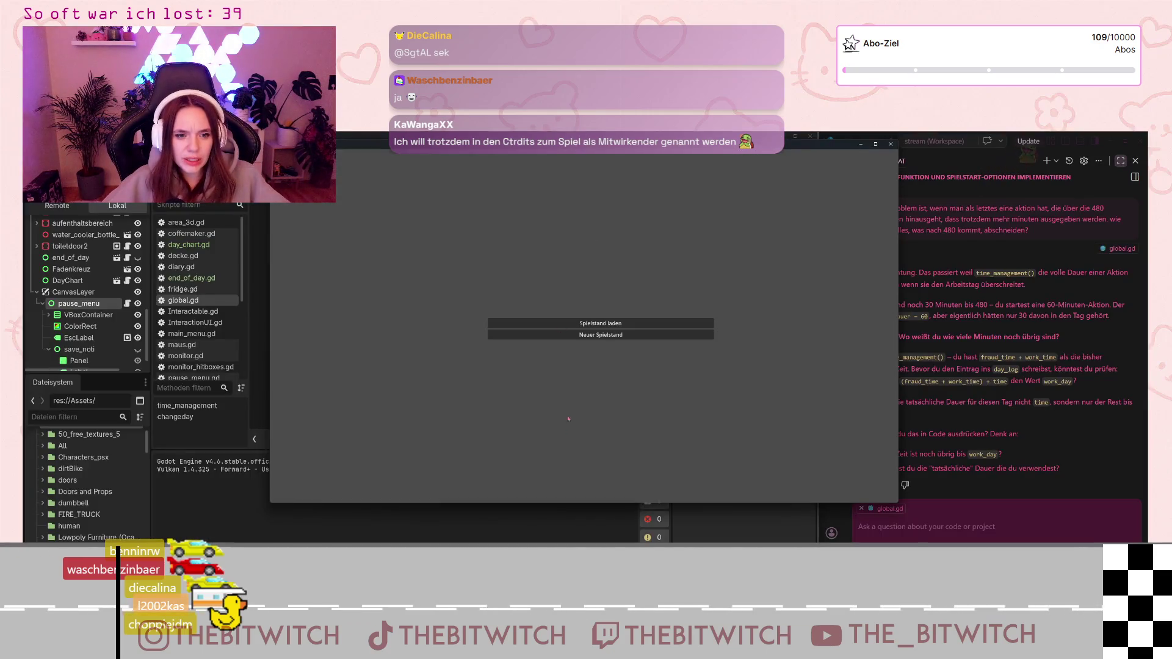
pyautogui.click(600, 334)
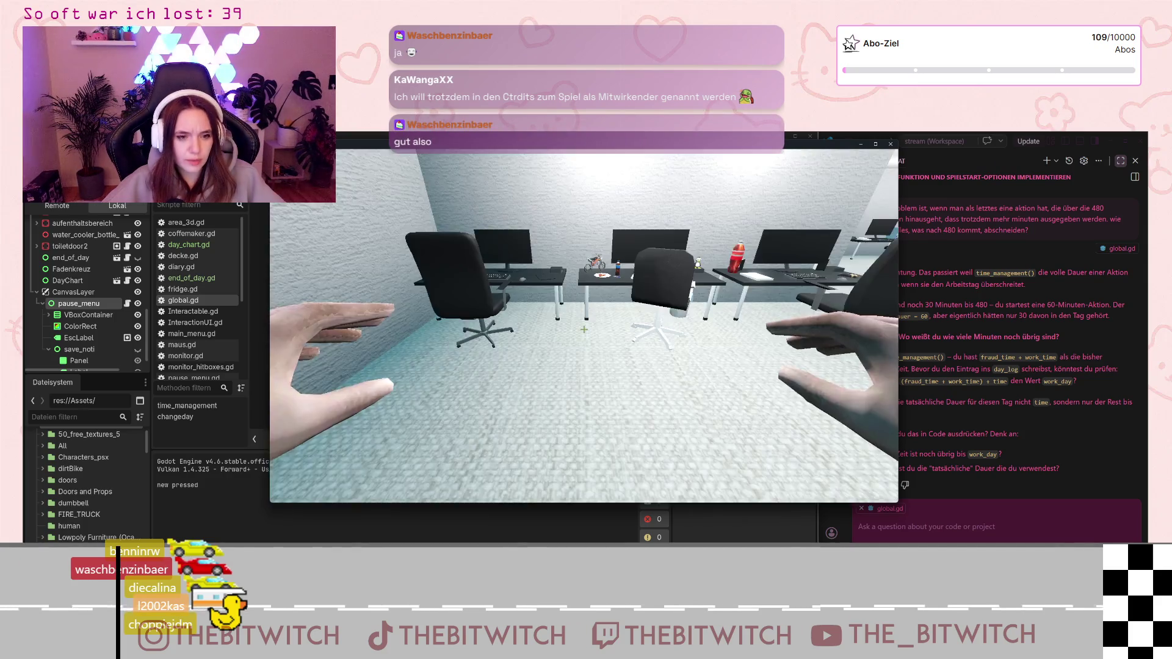
pyautogui.moveTo(584, 329)
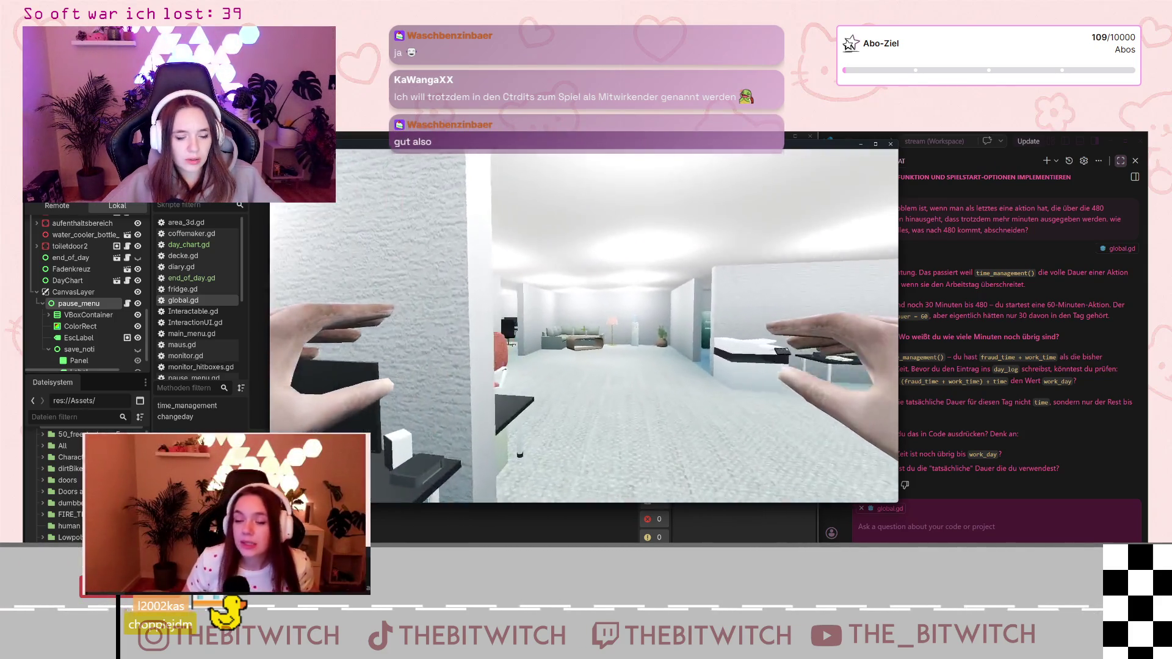
pyautogui.press('w')
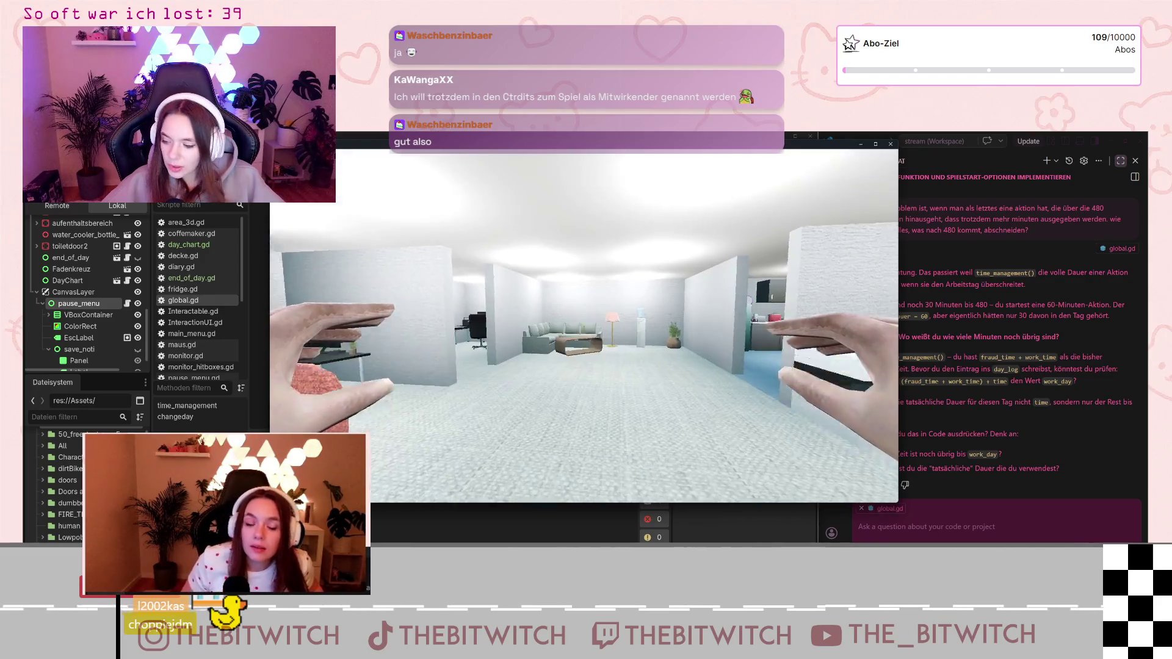
pyautogui.press('w')
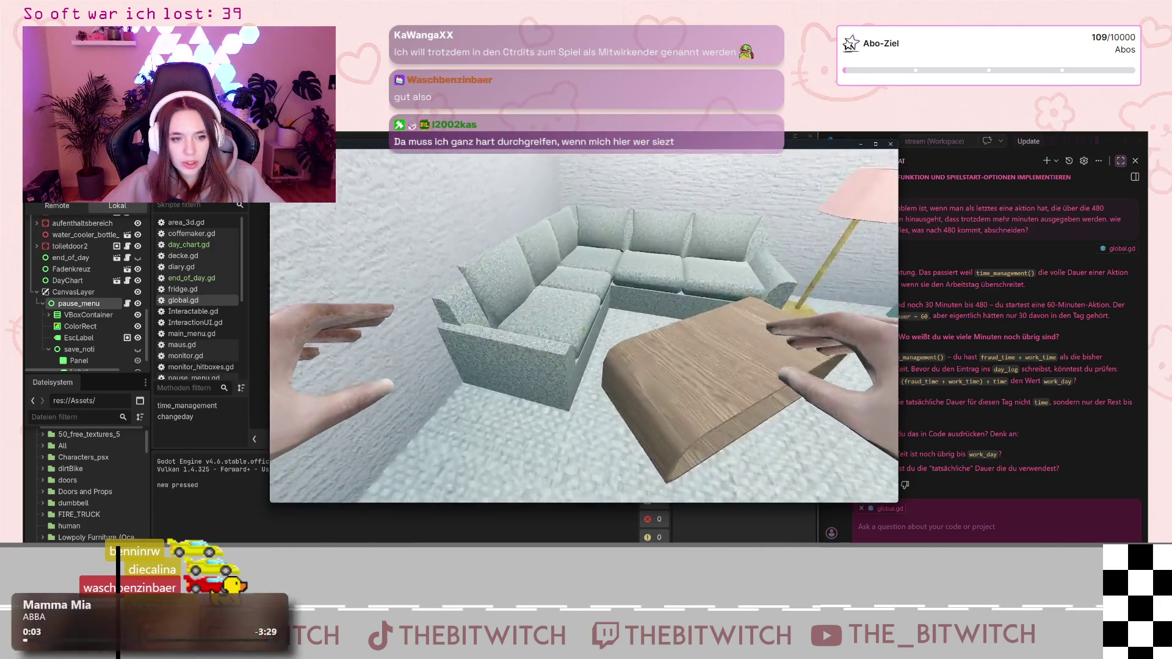
# Save progress from the pause menu with Speichern, then quit back to the editor
pyautogui.press('Escape')
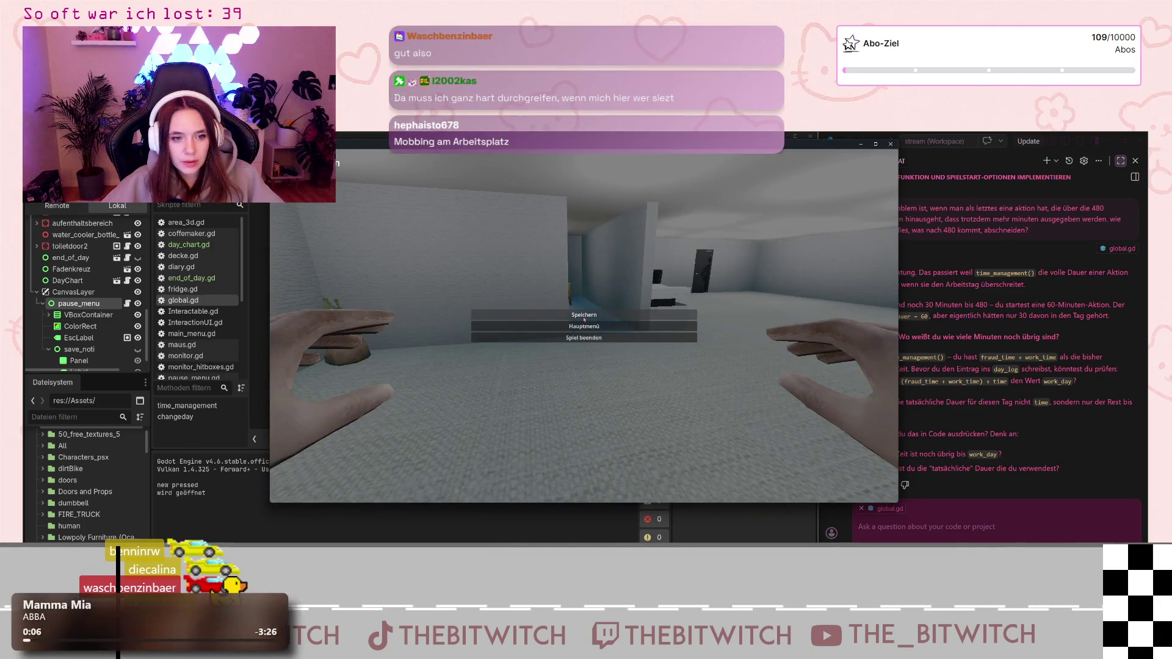
pyautogui.click(584, 315)
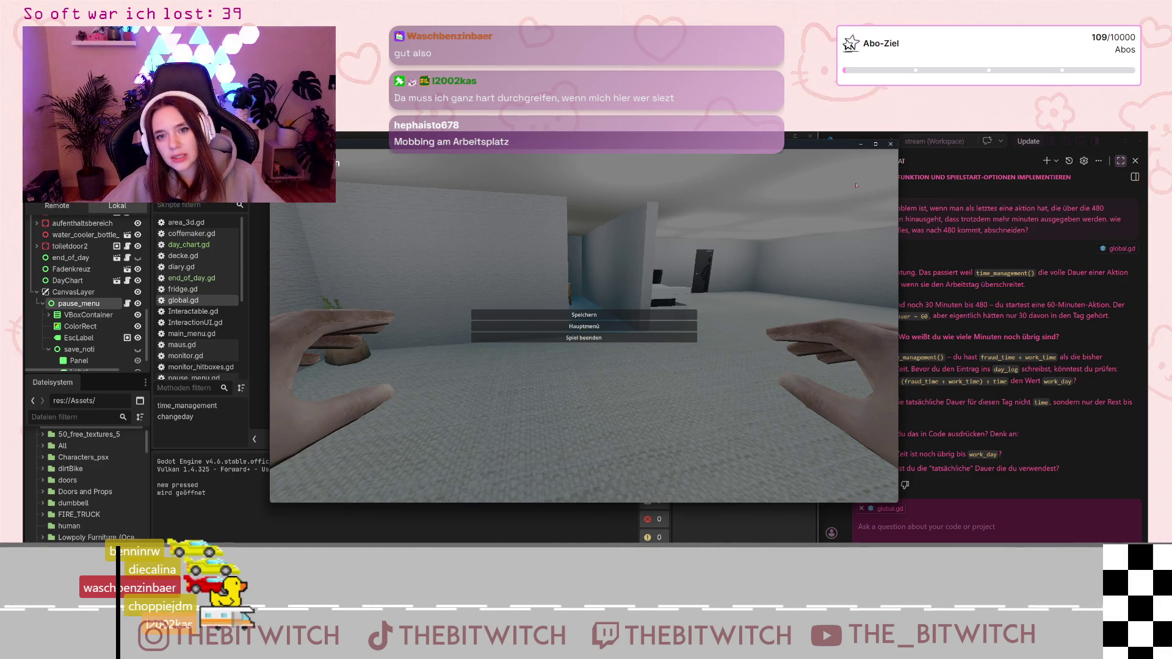
pyautogui.click(891, 144)
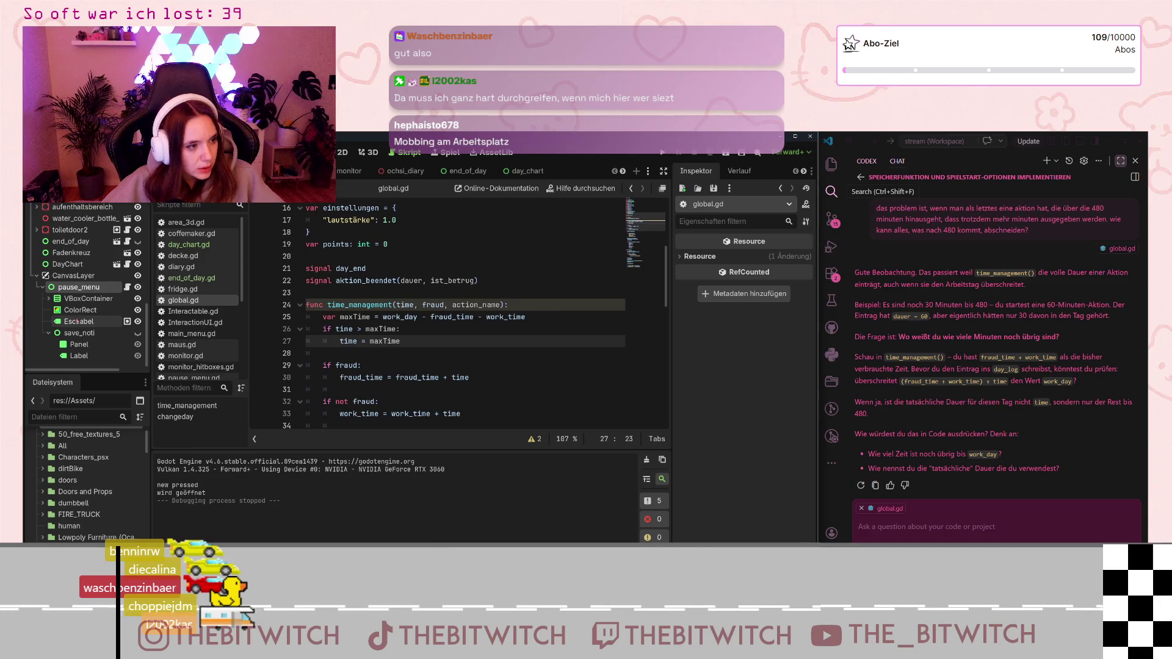
# Raise the save_noti Panel's StyleBox background alpha to 120, then save and relaunch the game
pyautogui.click(89, 312)
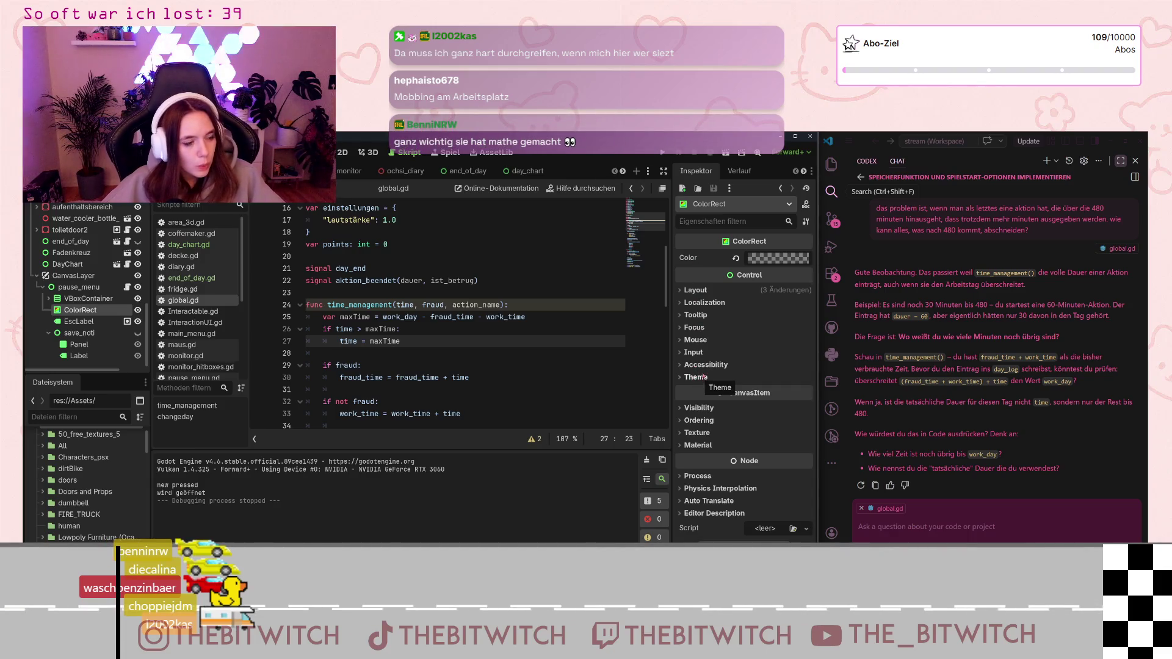
pyautogui.click(73, 344)
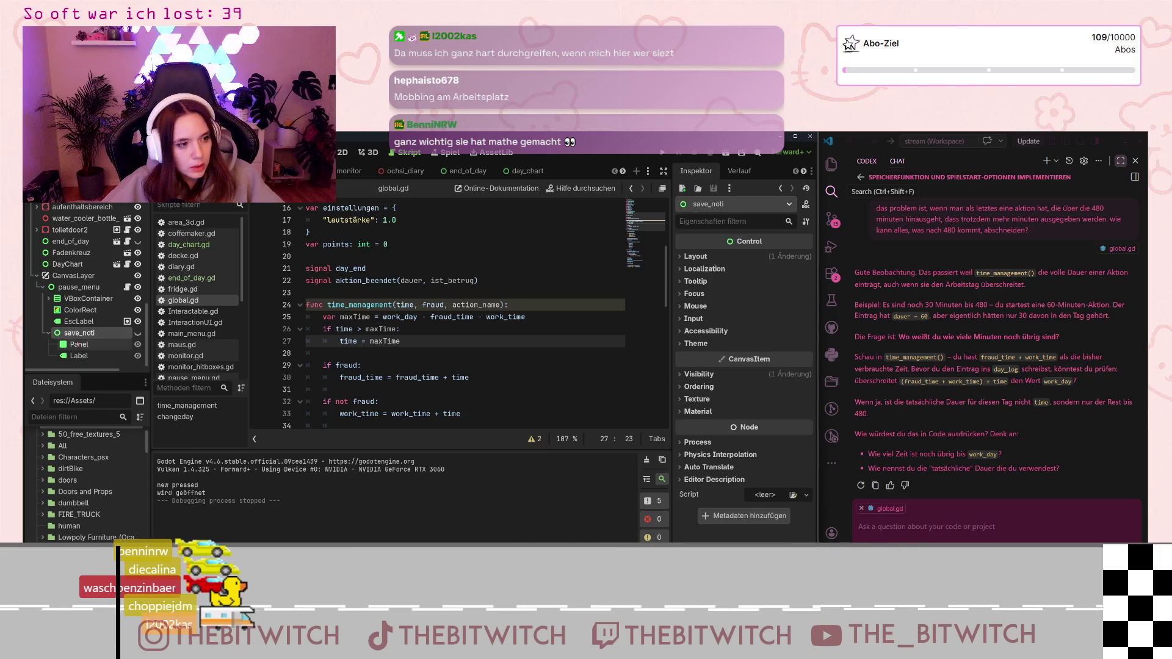
pyautogui.click(787, 415)
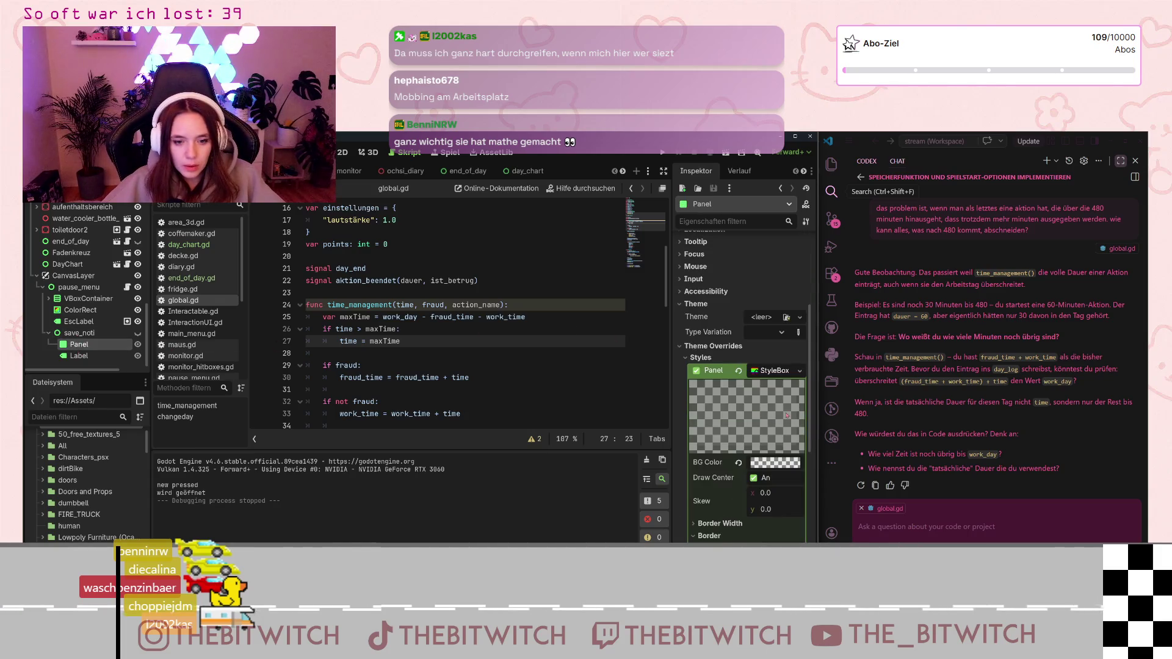
pyautogui.click(775, 462)
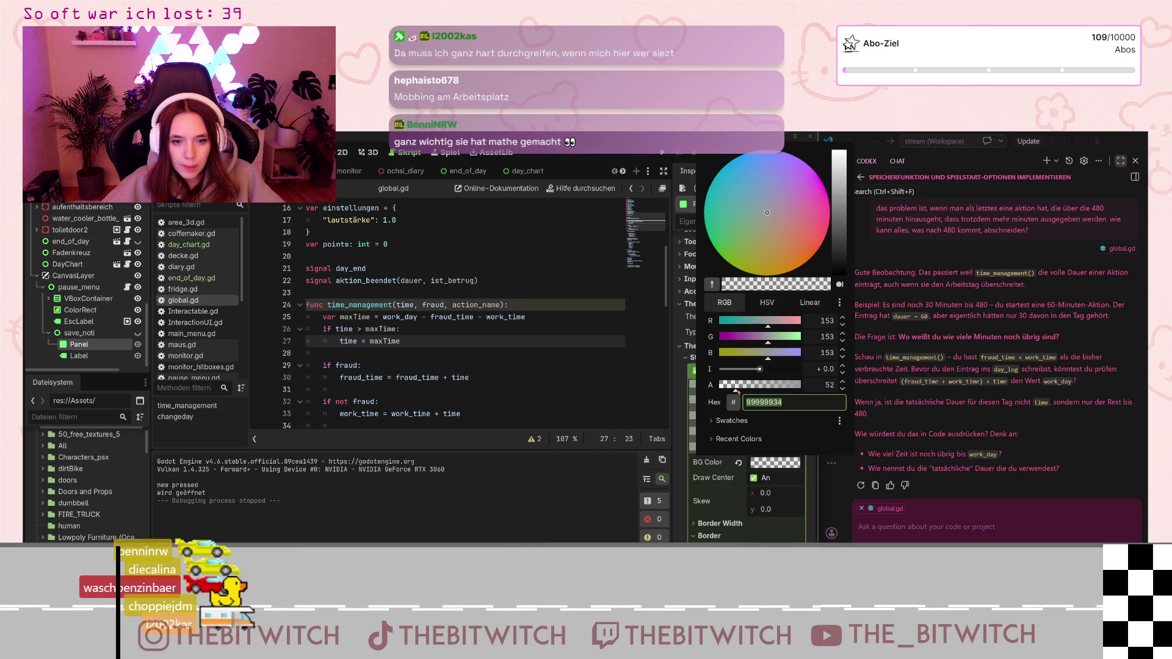
pyautogui.moveTo(737, 391); pyautogui.dragTo(755, 392)
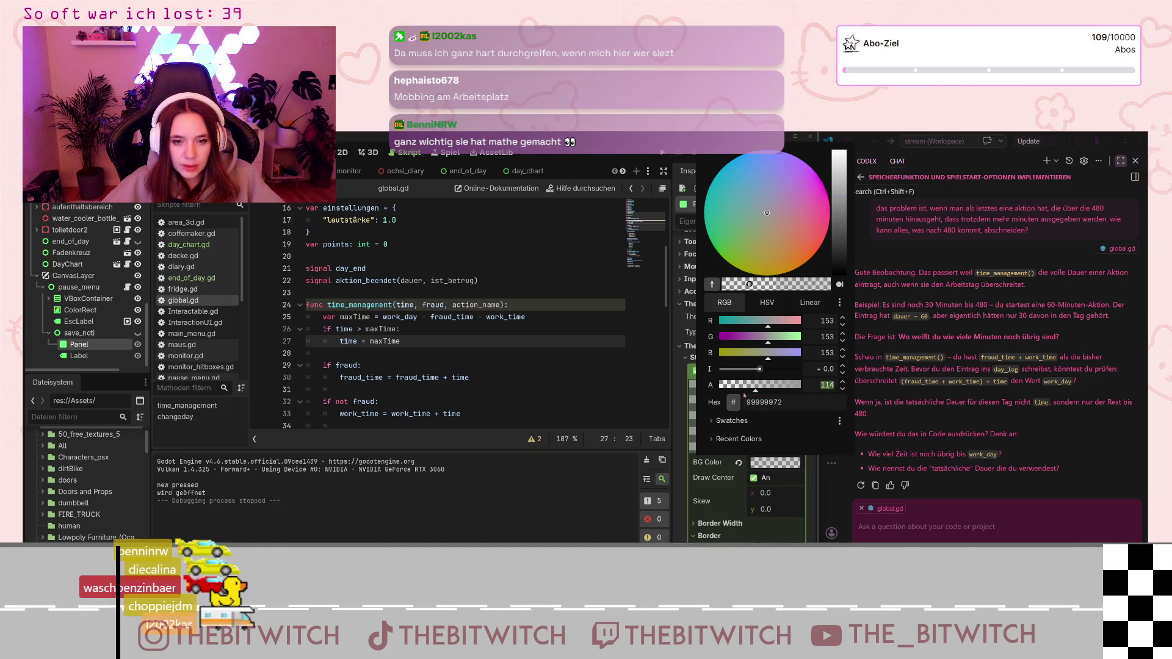
pyautogui.click(758, 388)
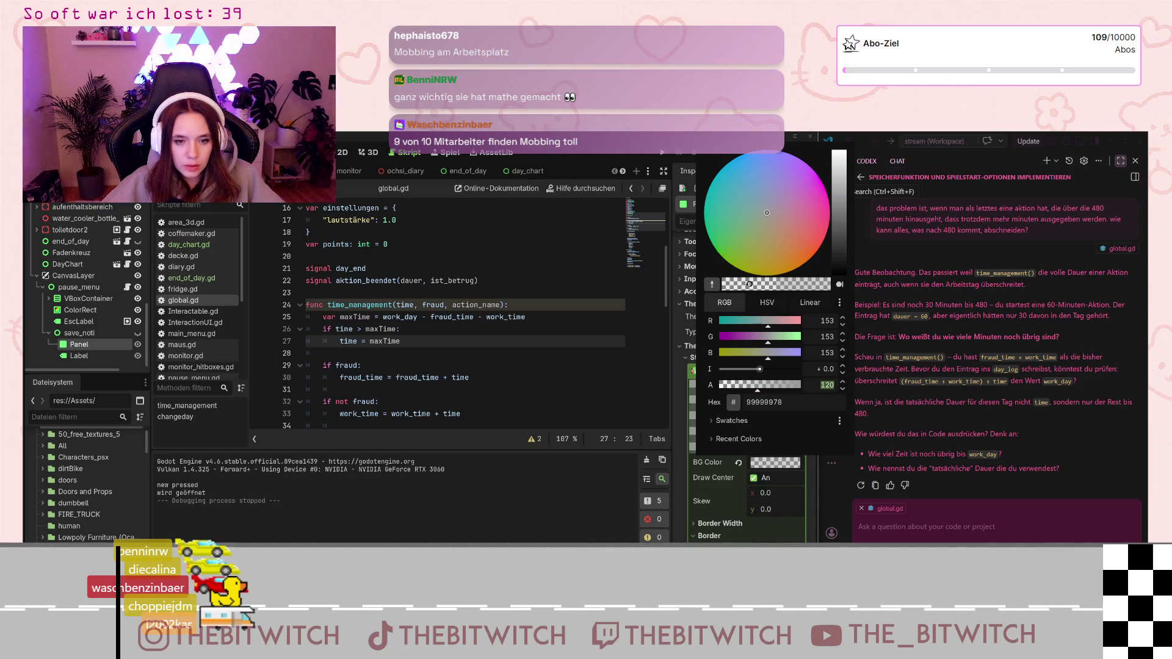
pyautogui.click(482, 334)
pyautogui.click(483, 334)
pyautogui.hotkey('ctrl', 's')
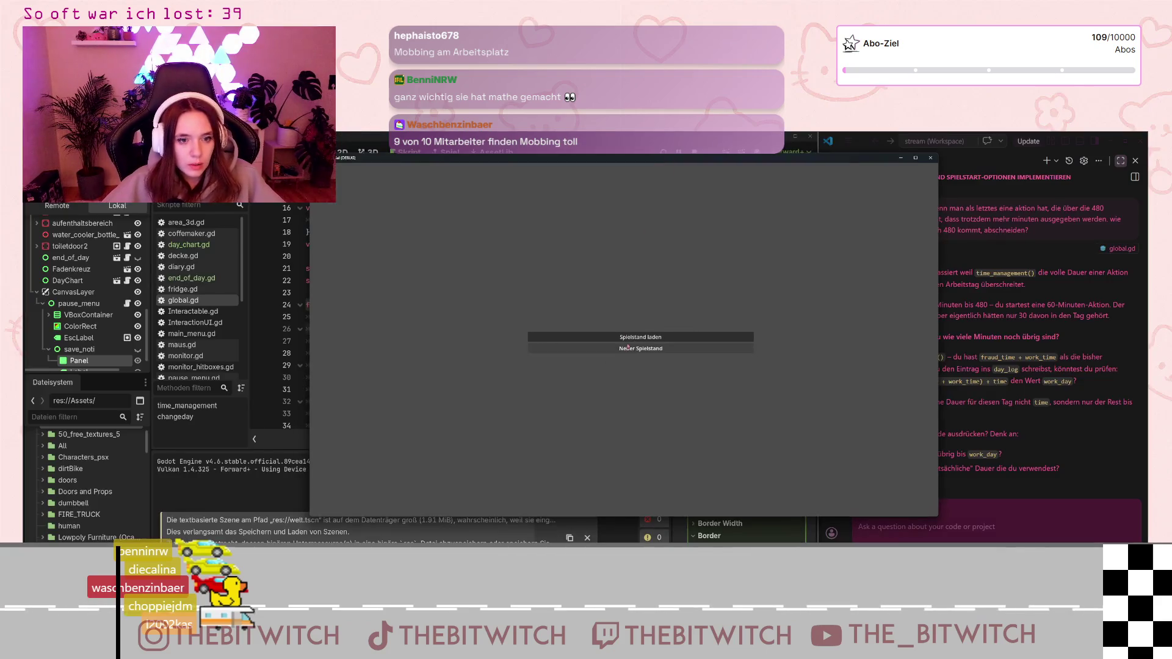
# Start and save a new game, sleep on the sofa, then continue to the next day
pyautogui.click(635, 349)
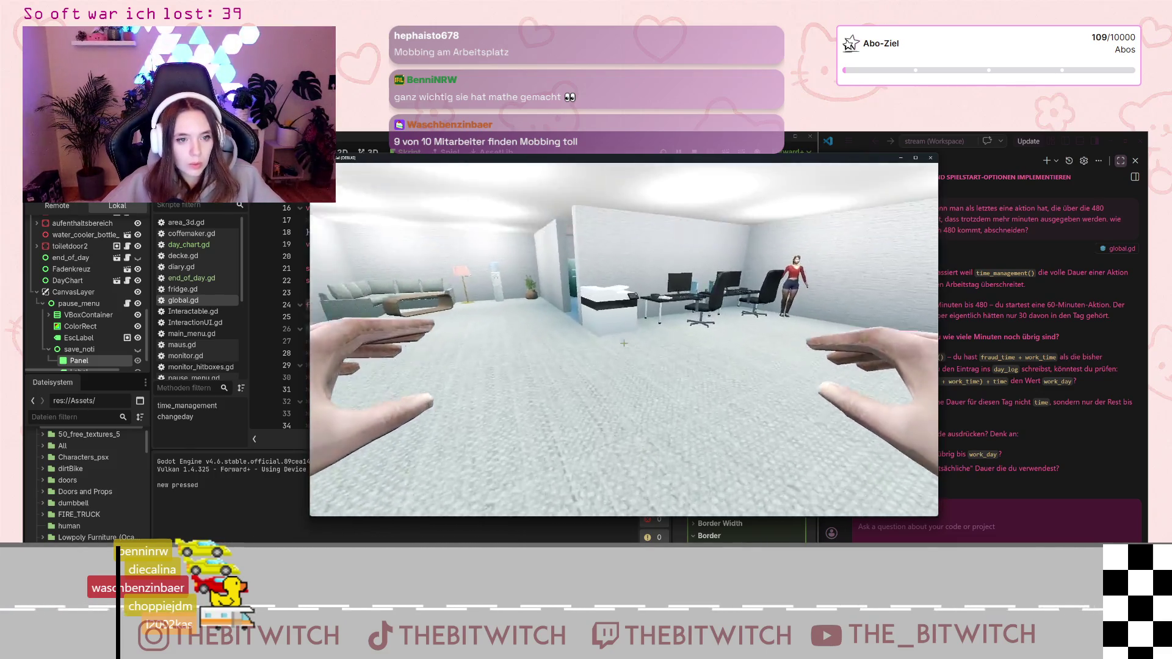
pyautogui.press('Escape')
pyautogui.click(652, 328)
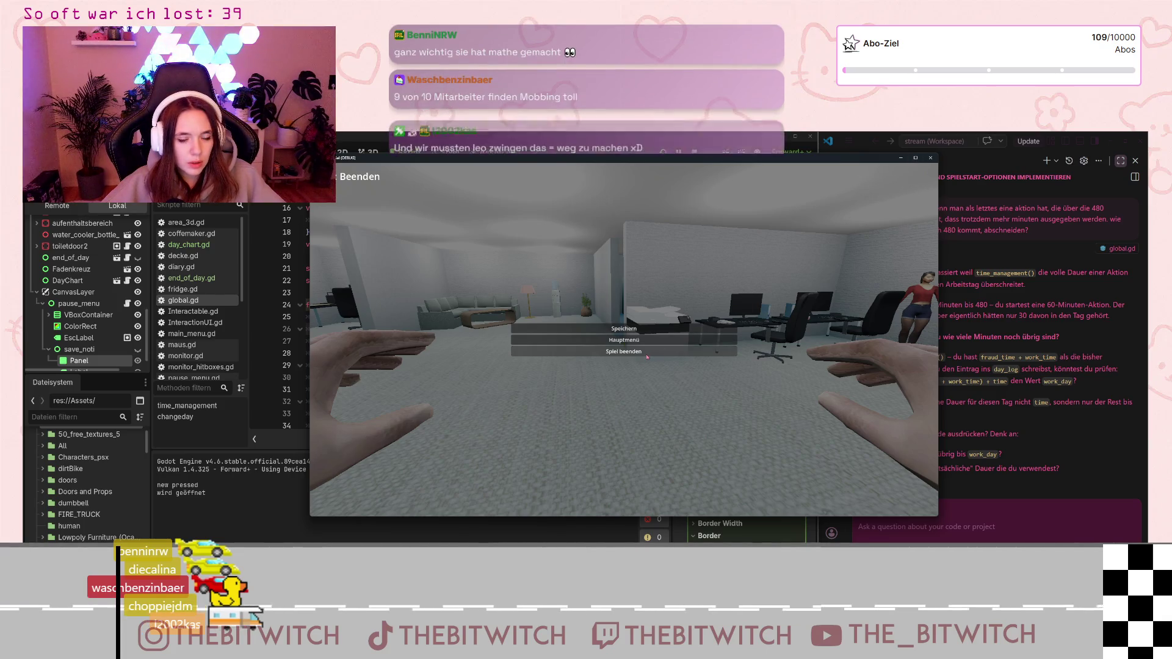
pyautogui.press('Escape')
pyautogui.press('w')
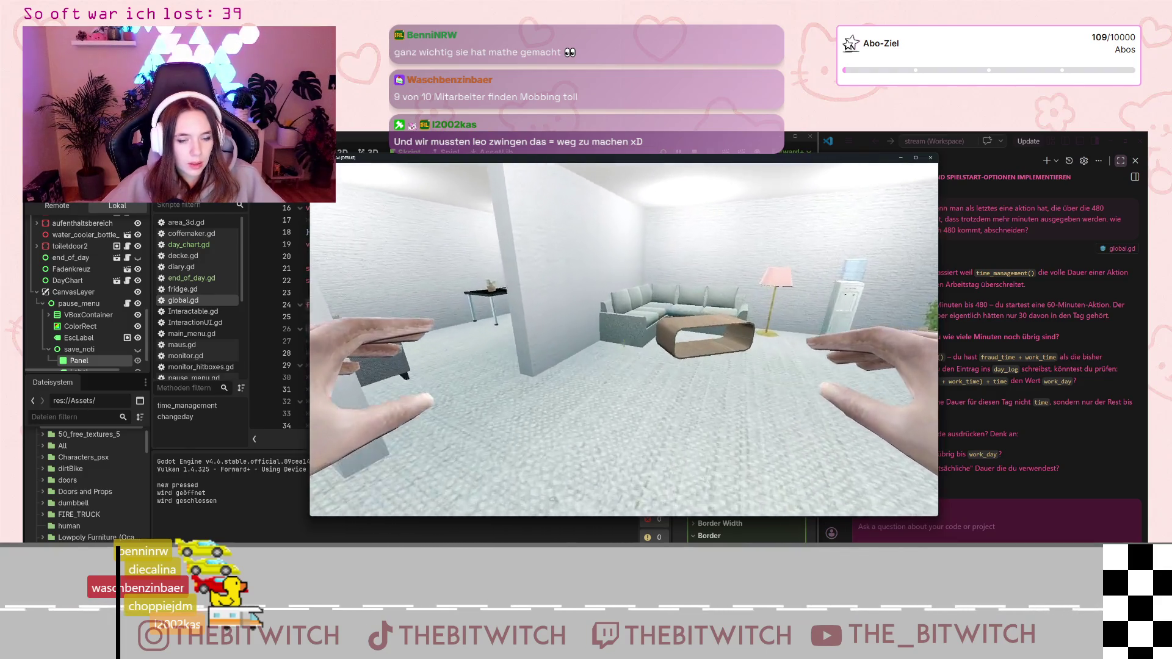
pyautogui.press('e')
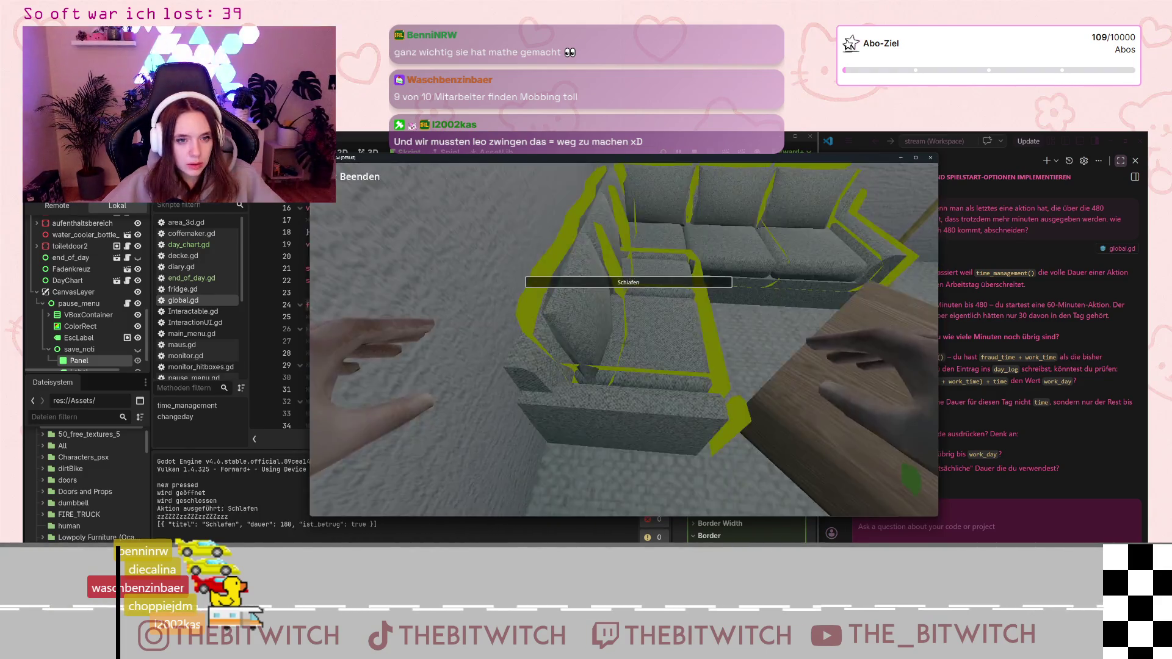
pyautogui.press('e')
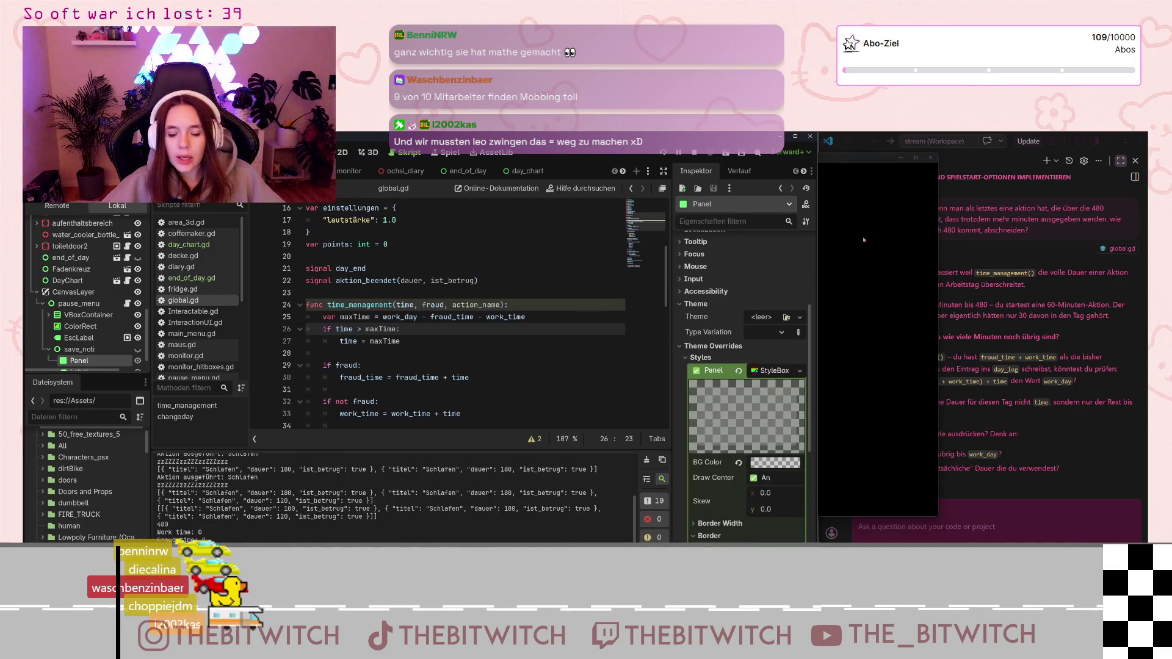
pyautogui.click(620, 474)
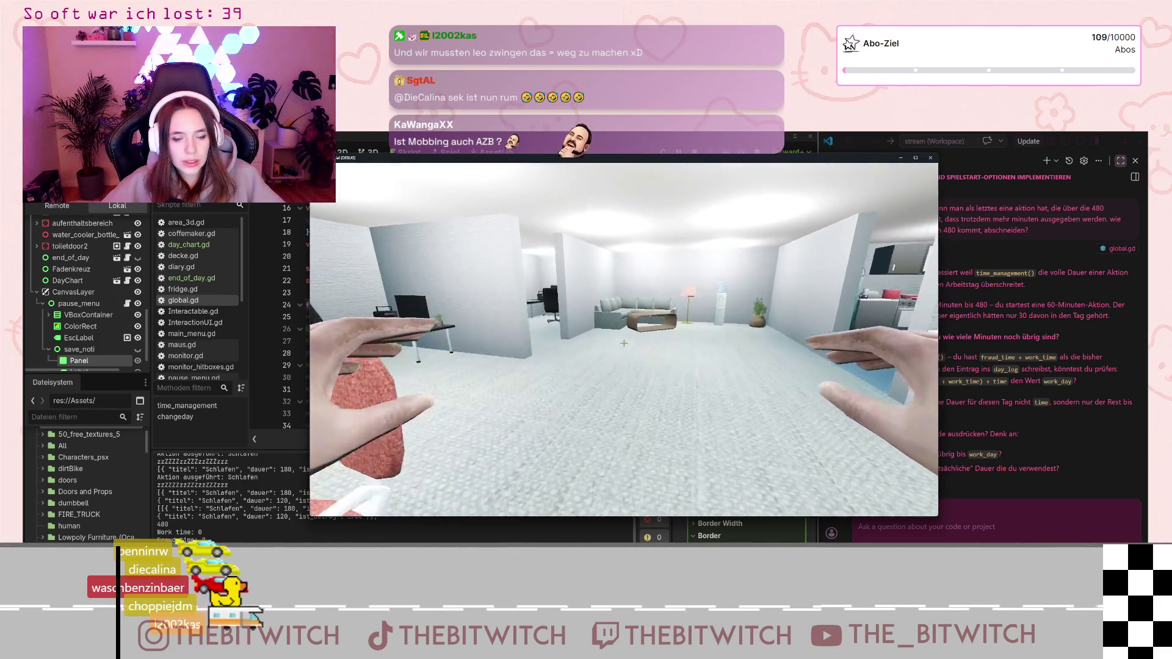
# Sleep, use Kunden anrufen at the desk phone, sleep until day's end, then advance and stop
pyautogui.press('w')
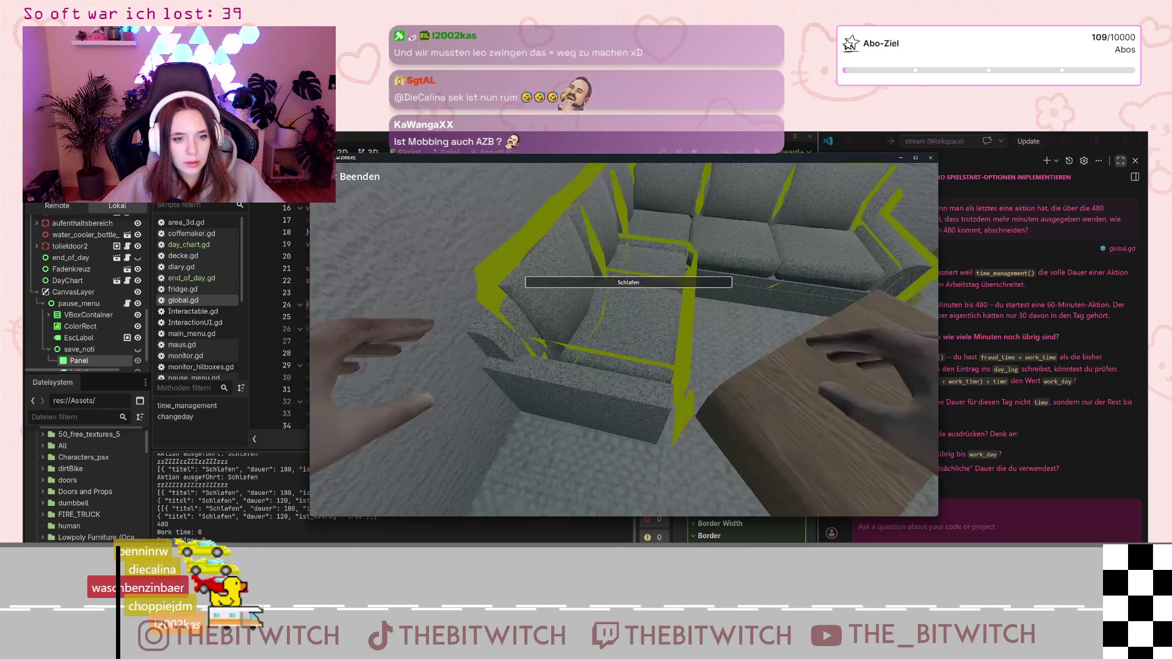
pyautogui.press('e')
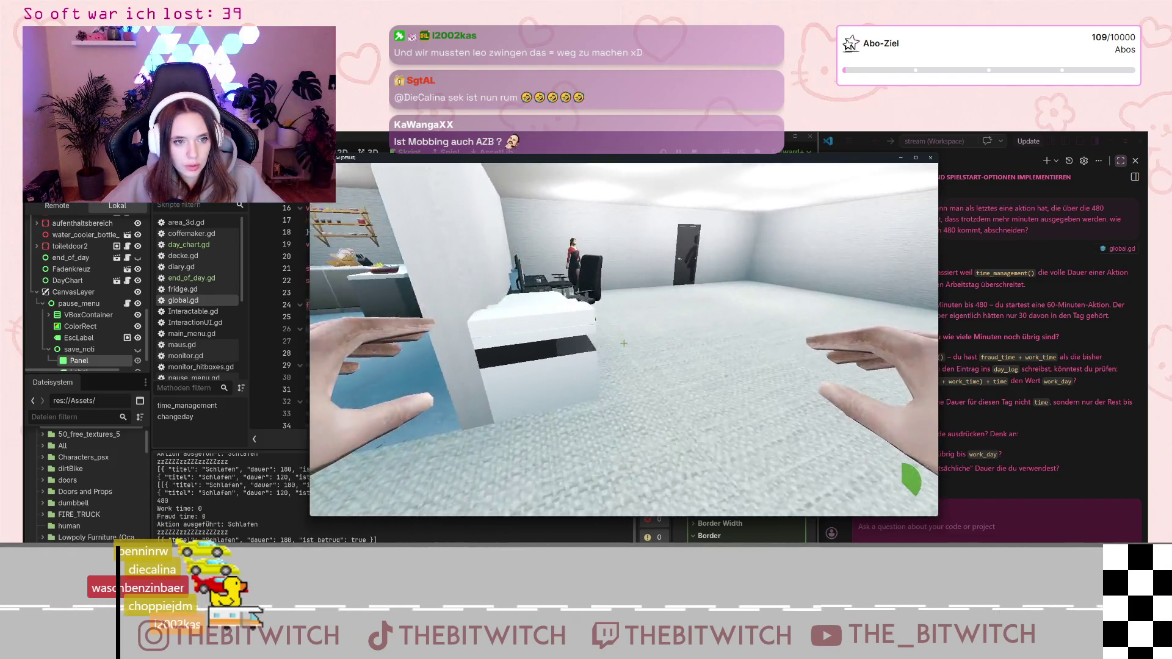
pyautogui.press('w')
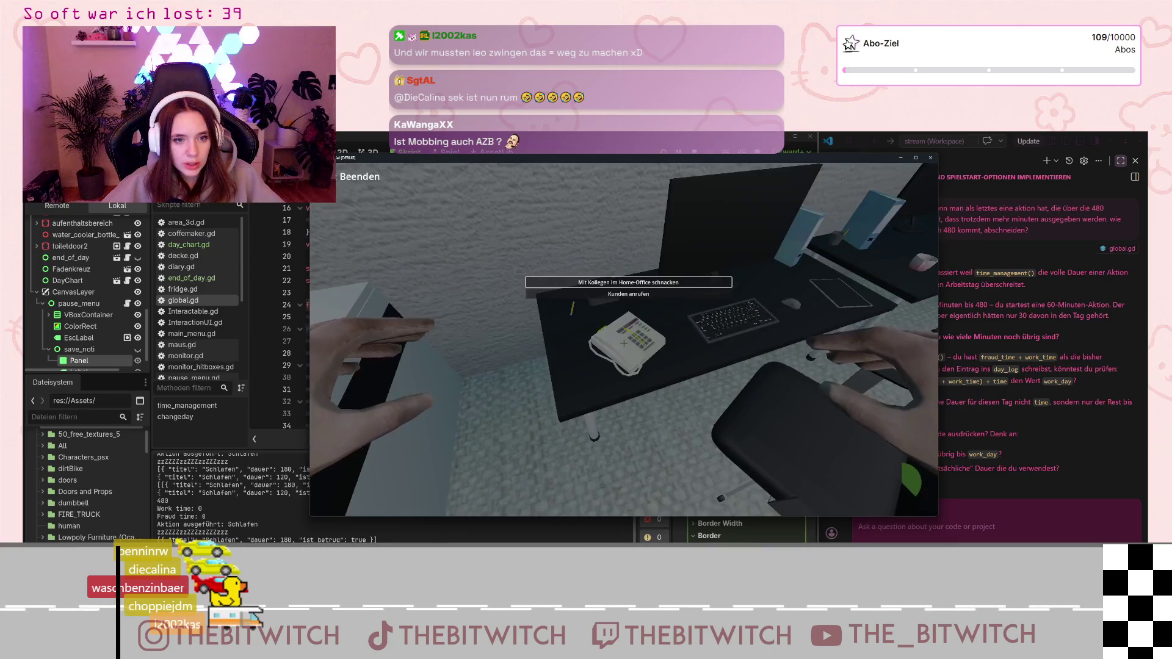
pyautogui.press('e')
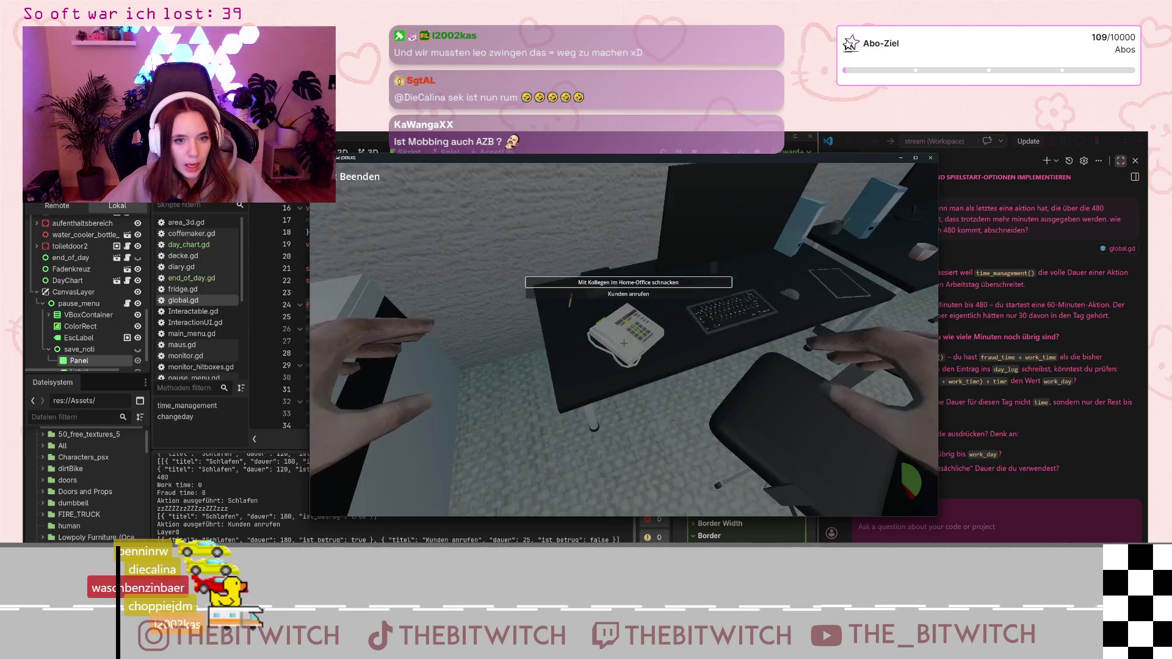
pyautogui.press('Down')
pyautogui.press('Return')
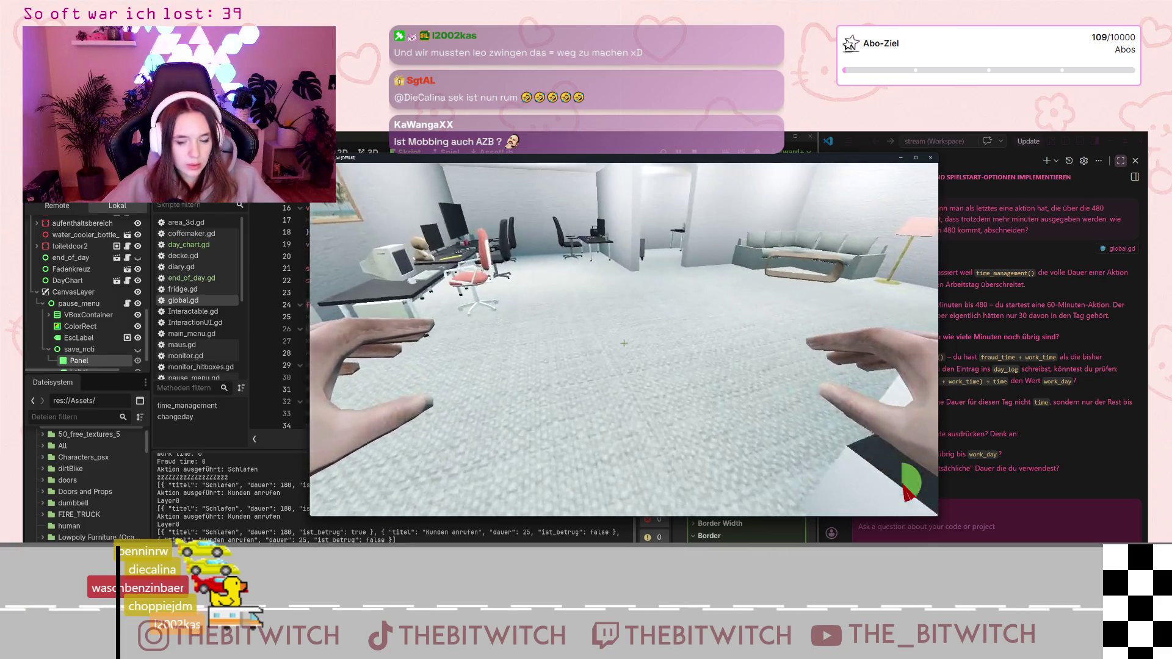
pyautogui.press('w')
pyautogui.press('w')
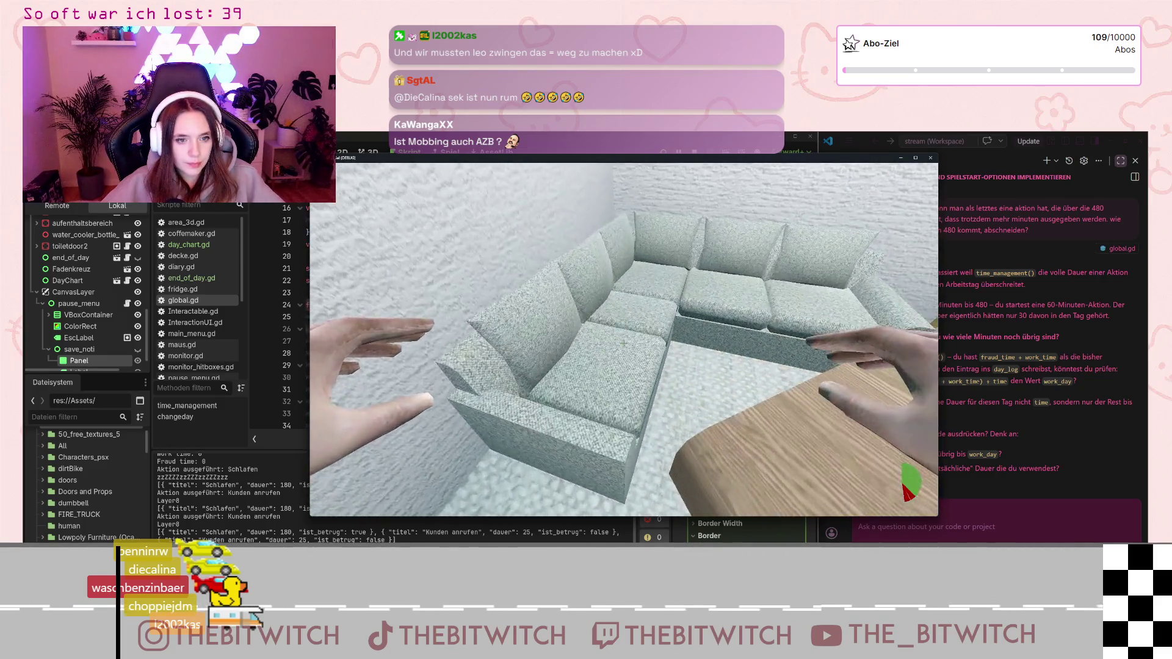
pyautogui.press('Return')
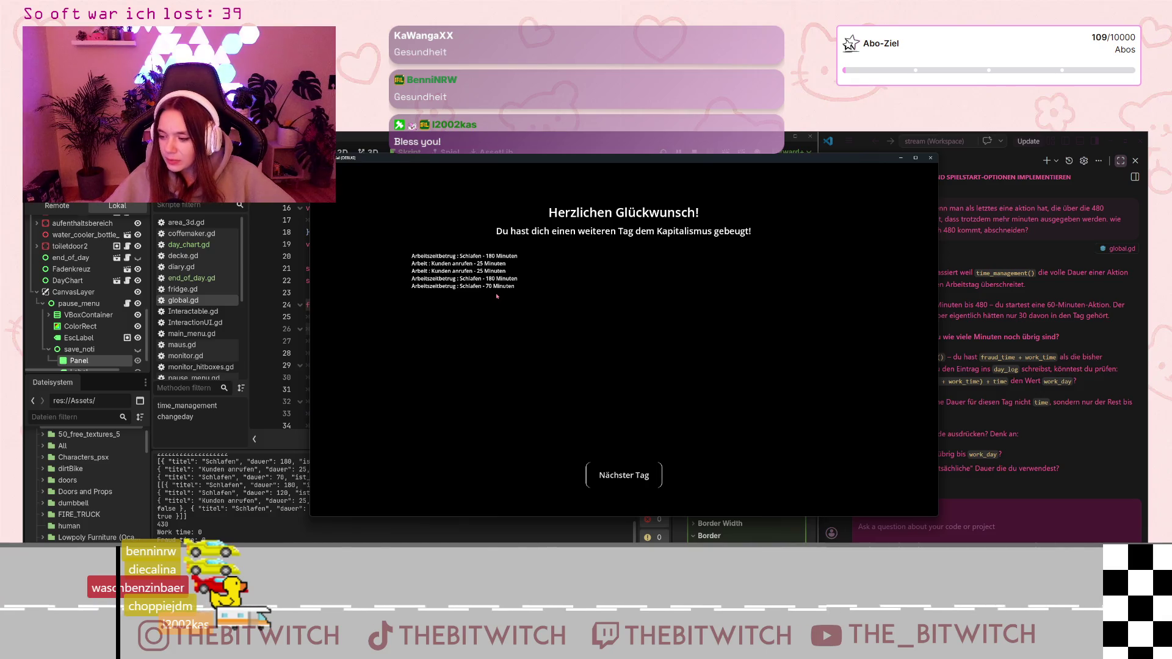
pyautogui.click(624, 474)
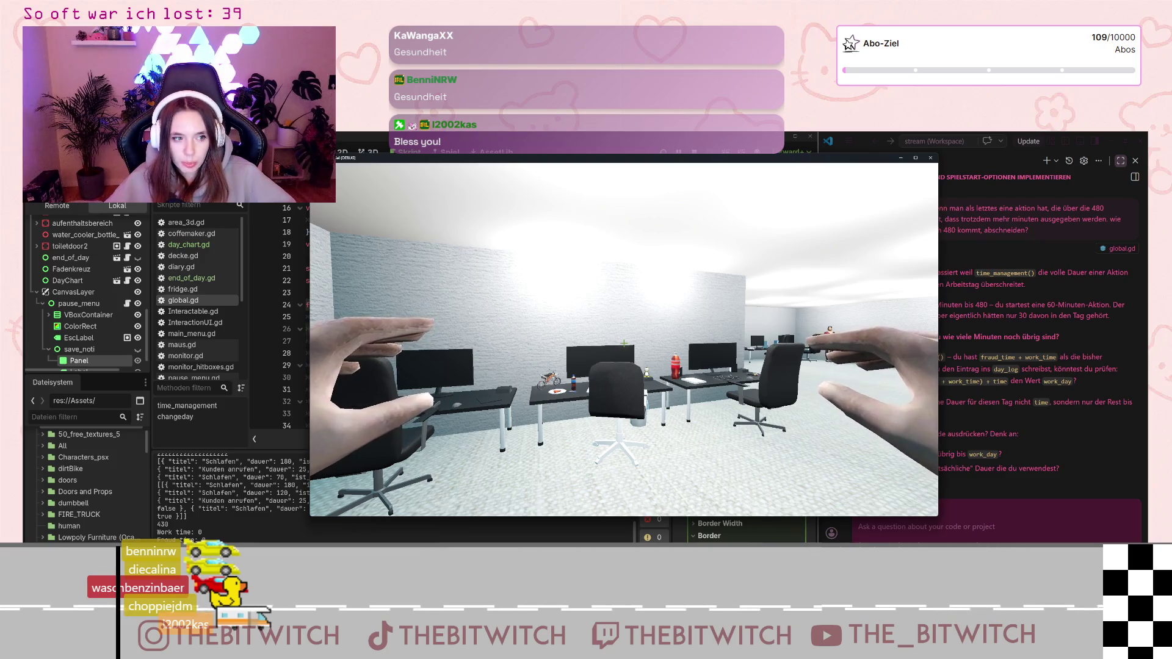
pyautogui.press('Escape')
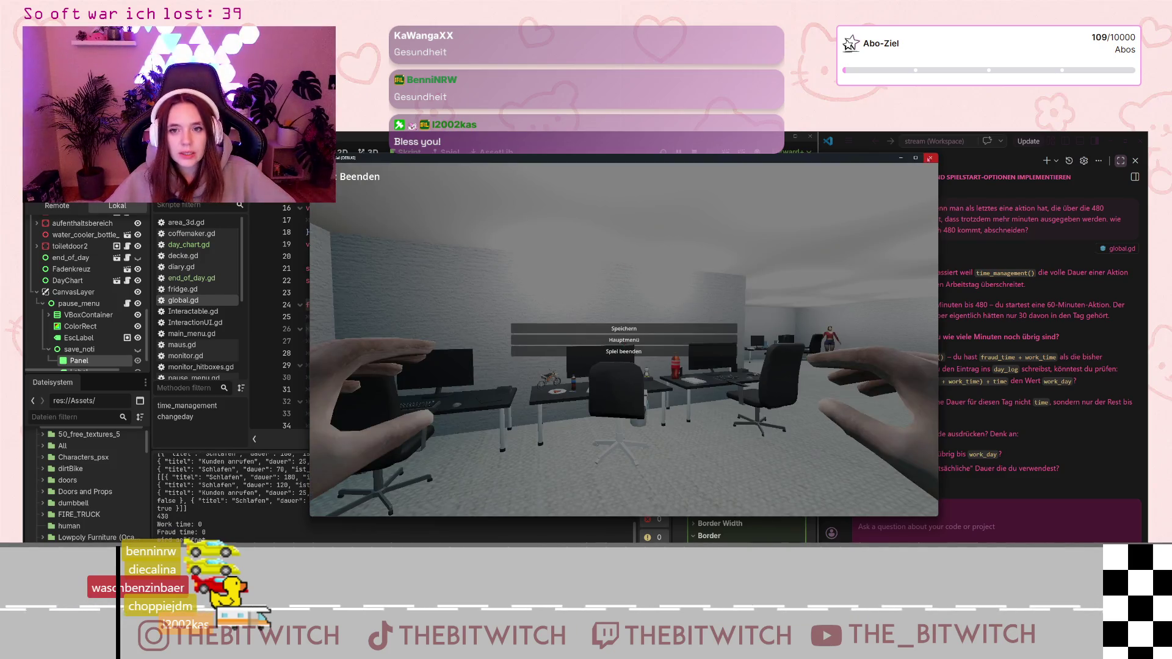
pyautogui.click(623, 352)
pyautogui.scroll(1, 382, 330)
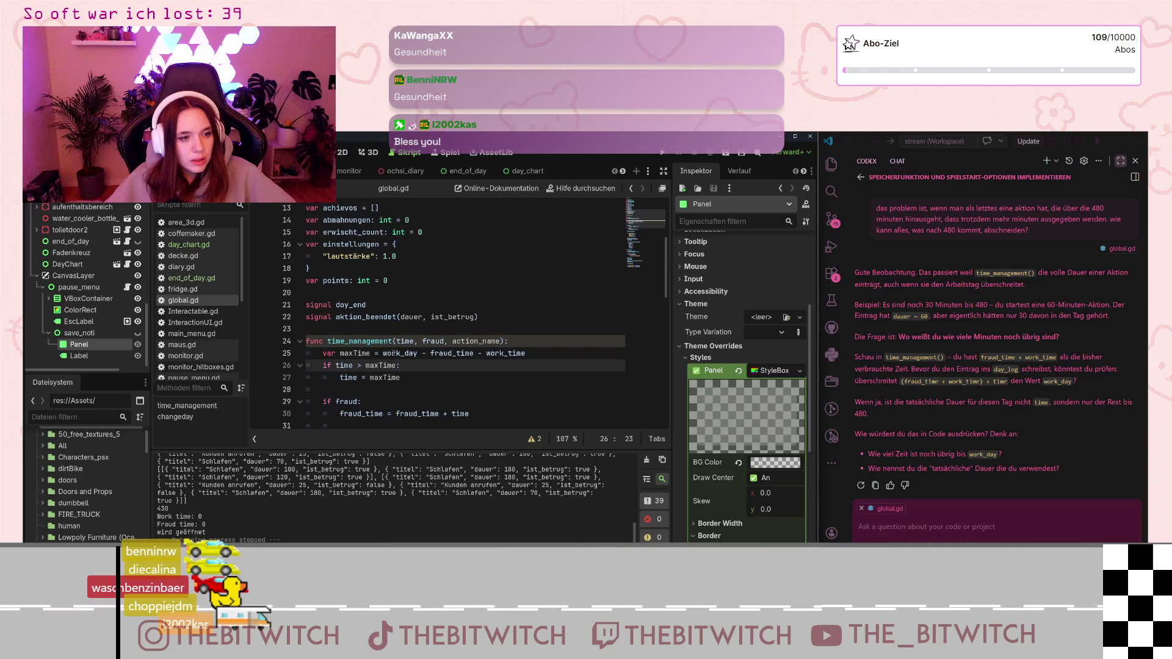
pyautogui.scroll(-8, 396, 352)
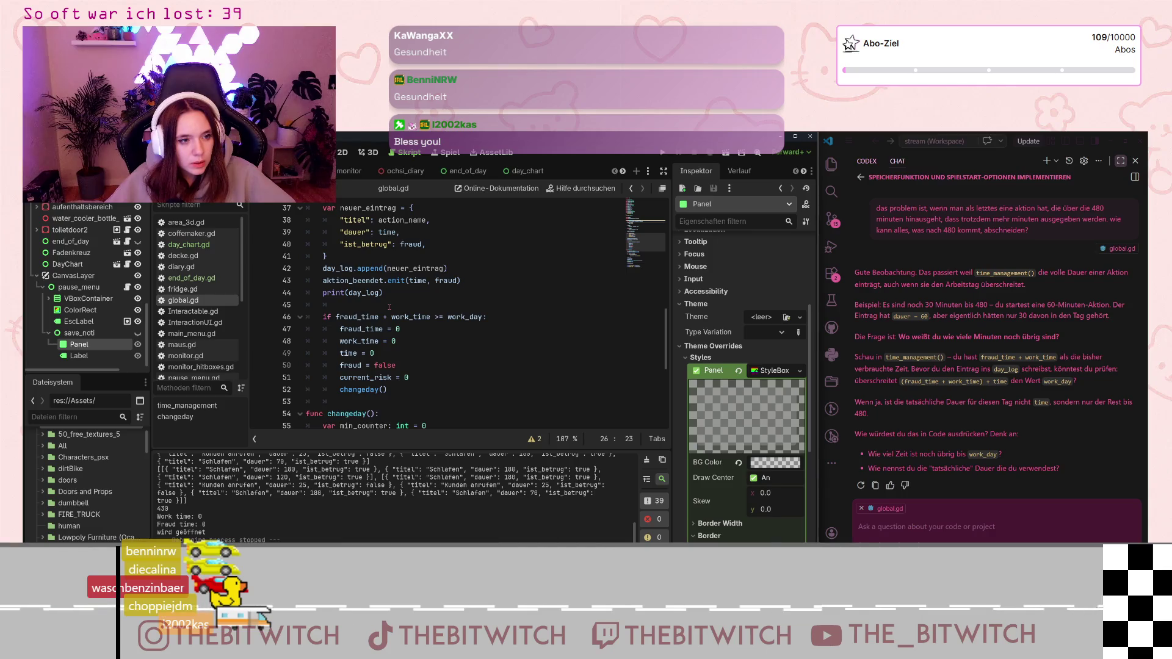
pyautogui.scroll(-2, 396, 298)
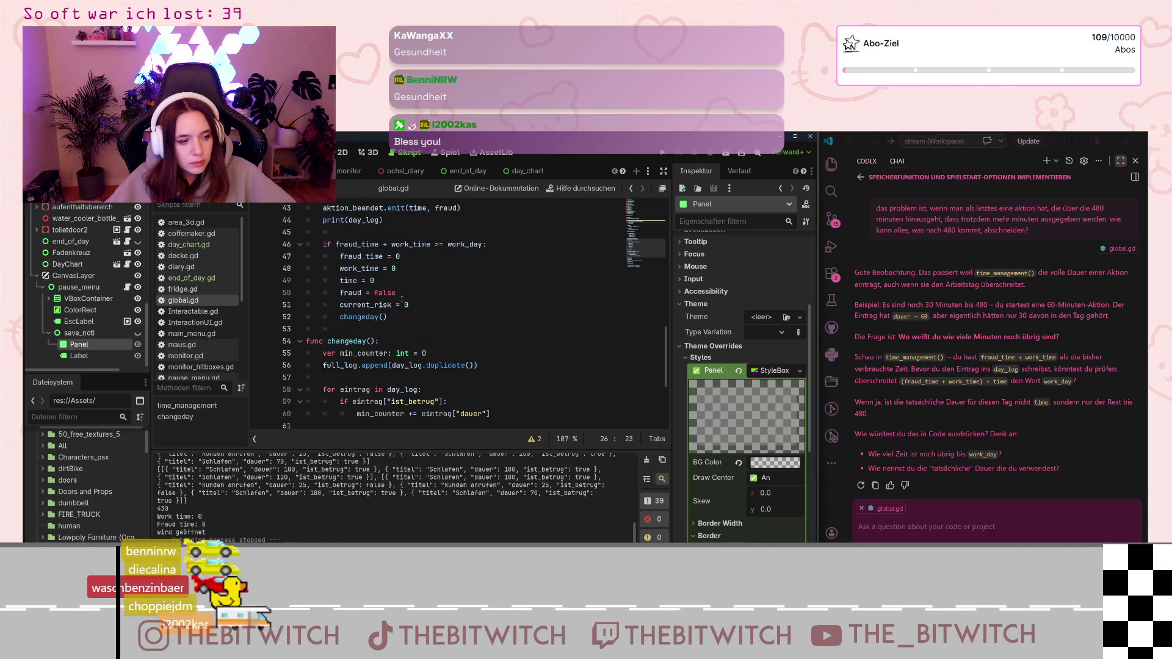
pyautogui.scroll(5, 401, 298)
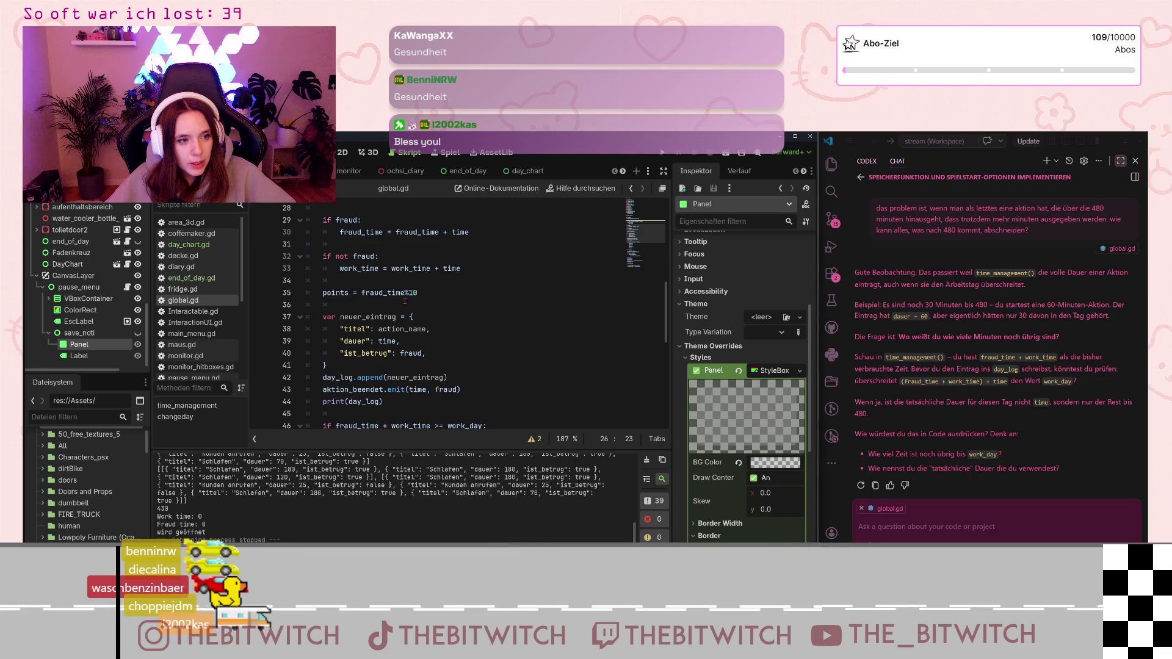
pyautogui.scroll(2, 405, 302)
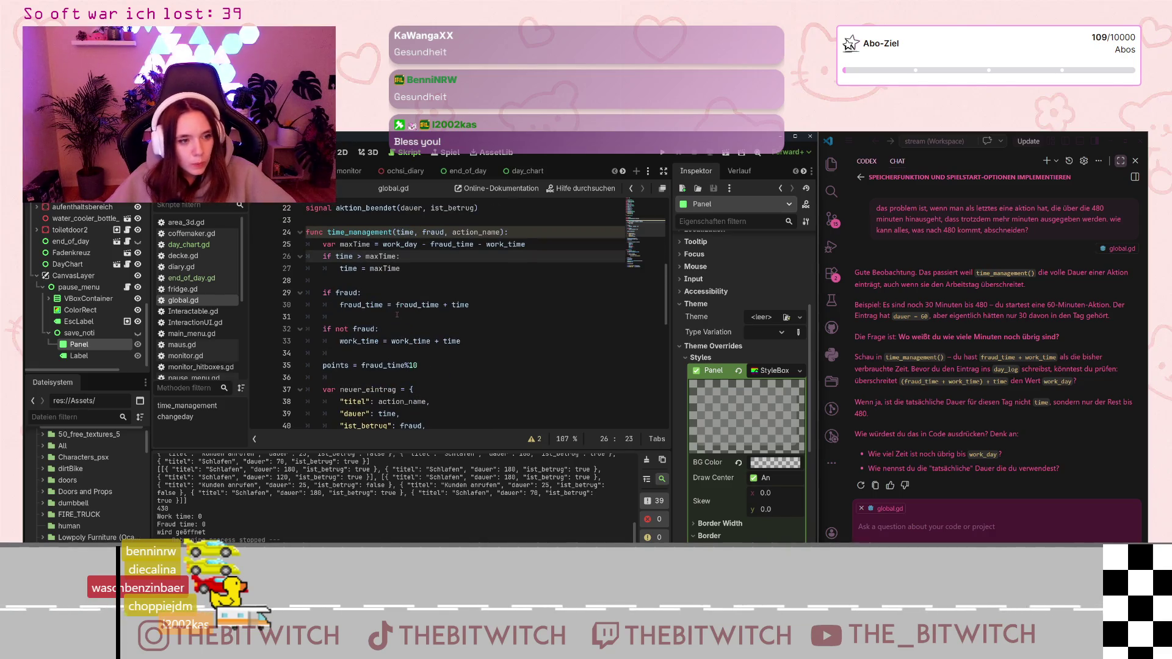
pyautogui.scroll(-2, 395, 319)
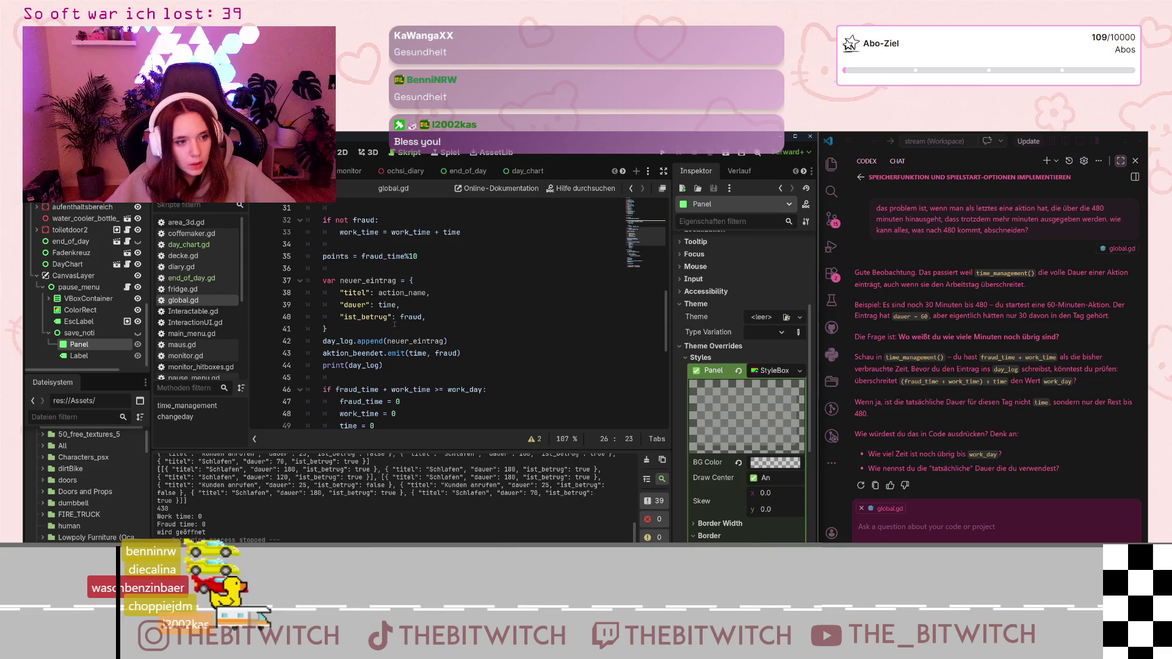
pyautogui.scroll(-2, 394, 329)
pyautogui.scroll(-2, 394, 329)
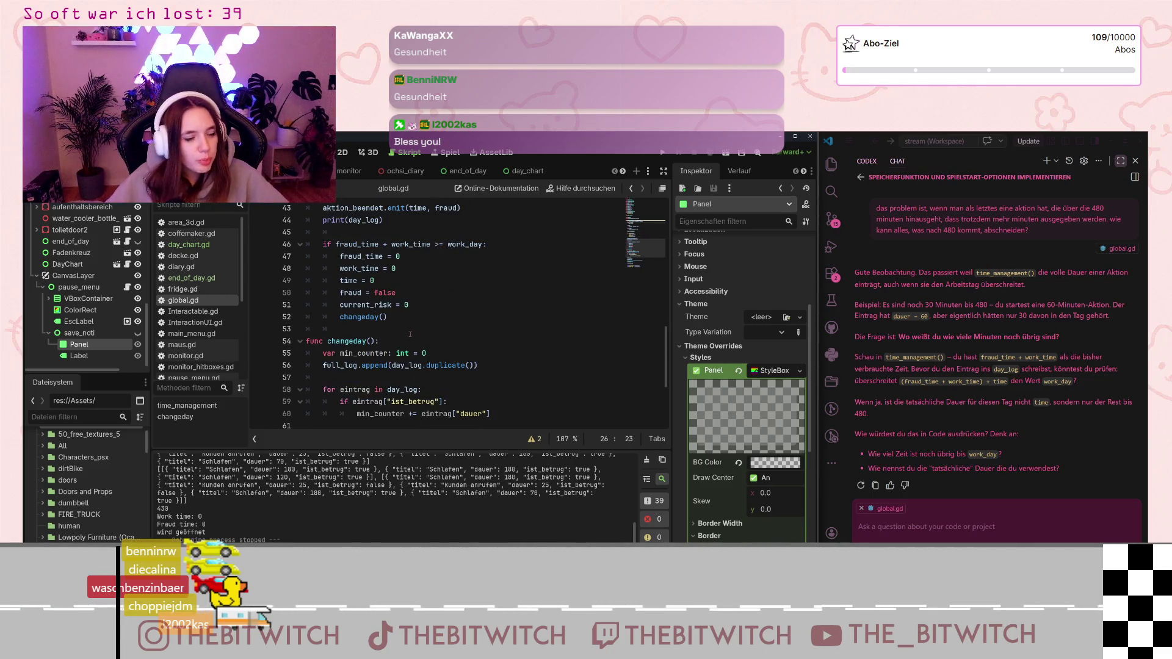
pyautogui.scroll(-2, 403, 333)
pyautogui.scroll(-1, 413, 333)
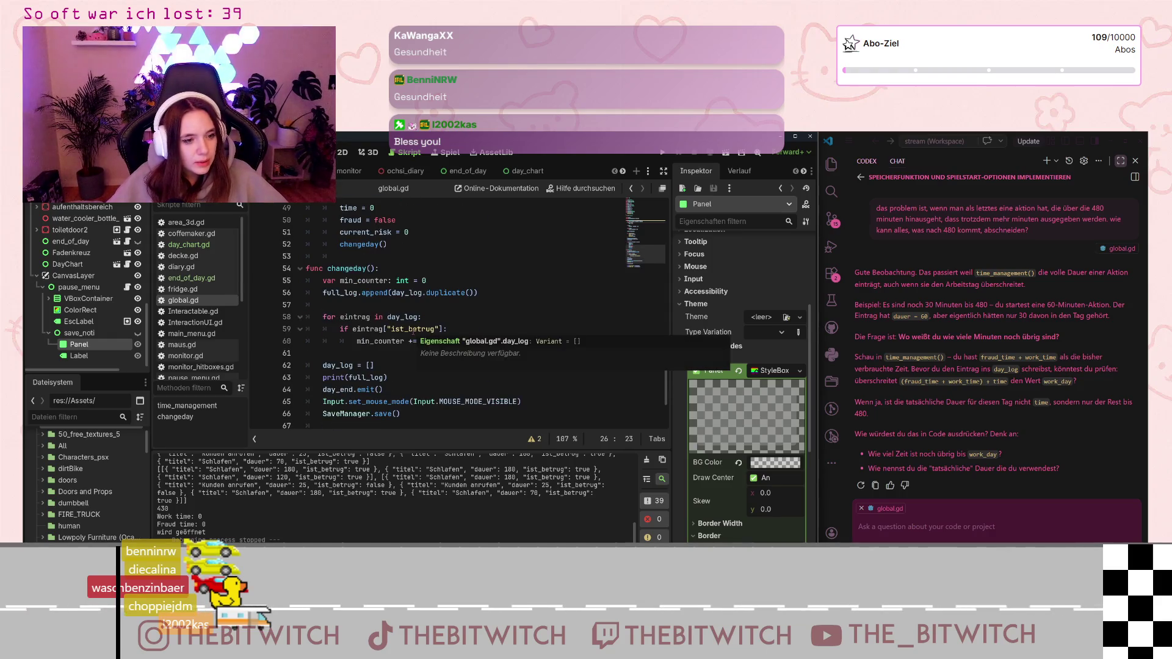
pyautogui.scroll(-2, 414, 331)
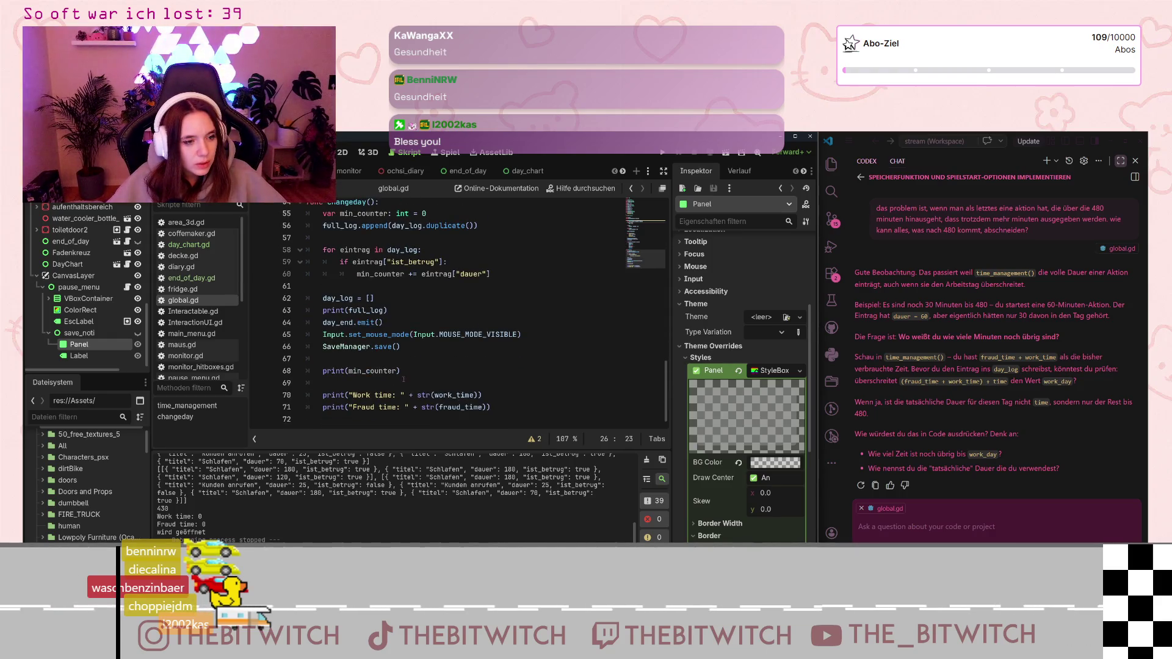
pyautogui.moveTo(333, 370)
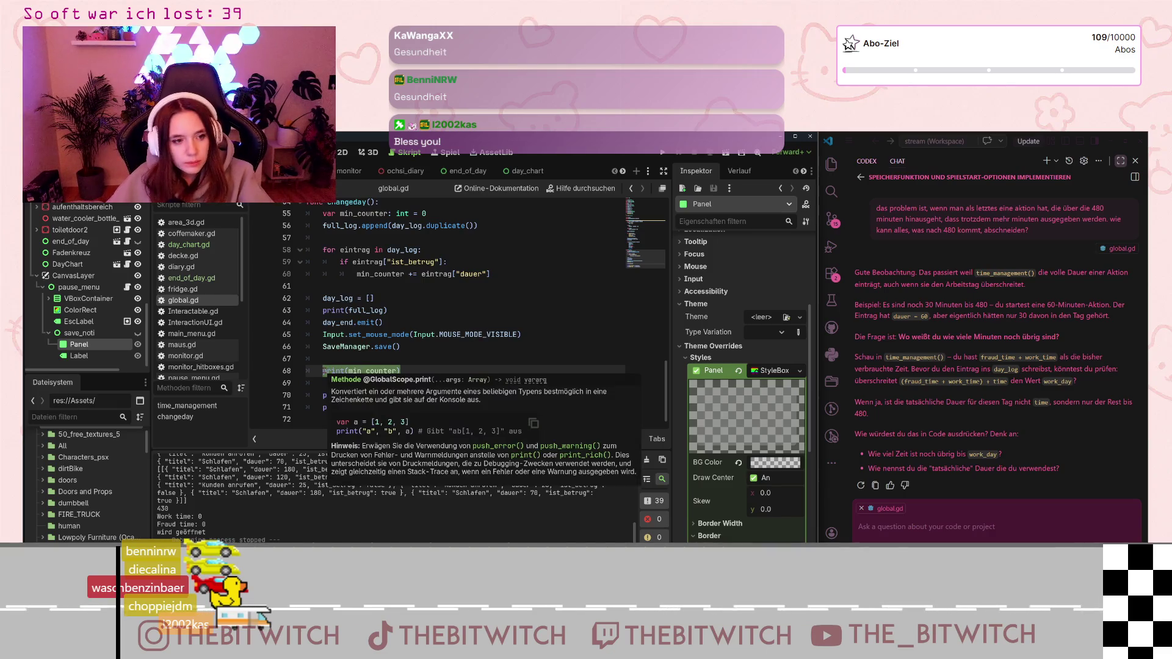
# Delete the print(min_counter) debug line and review the fraud-minute counting loop in changeday
pyautogui.press('BackSpace')
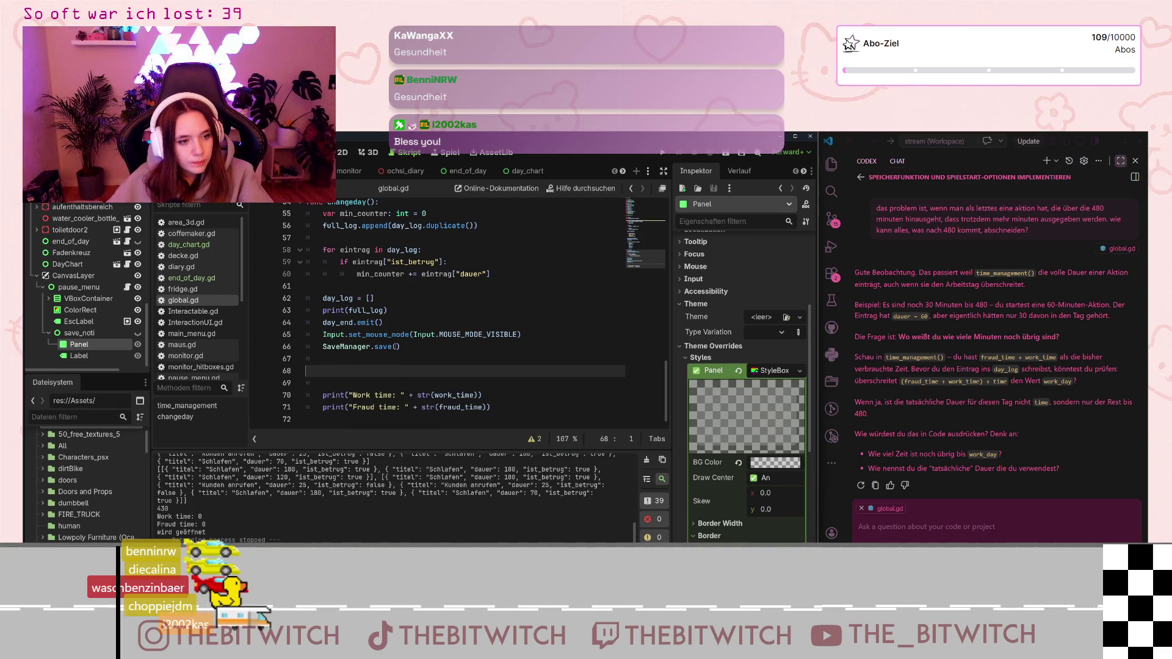
pyautogui.press('BackSpace')
pyautogui.scroll(4, 446, 341)
pyautogui.scroll(-3, 445, 341)
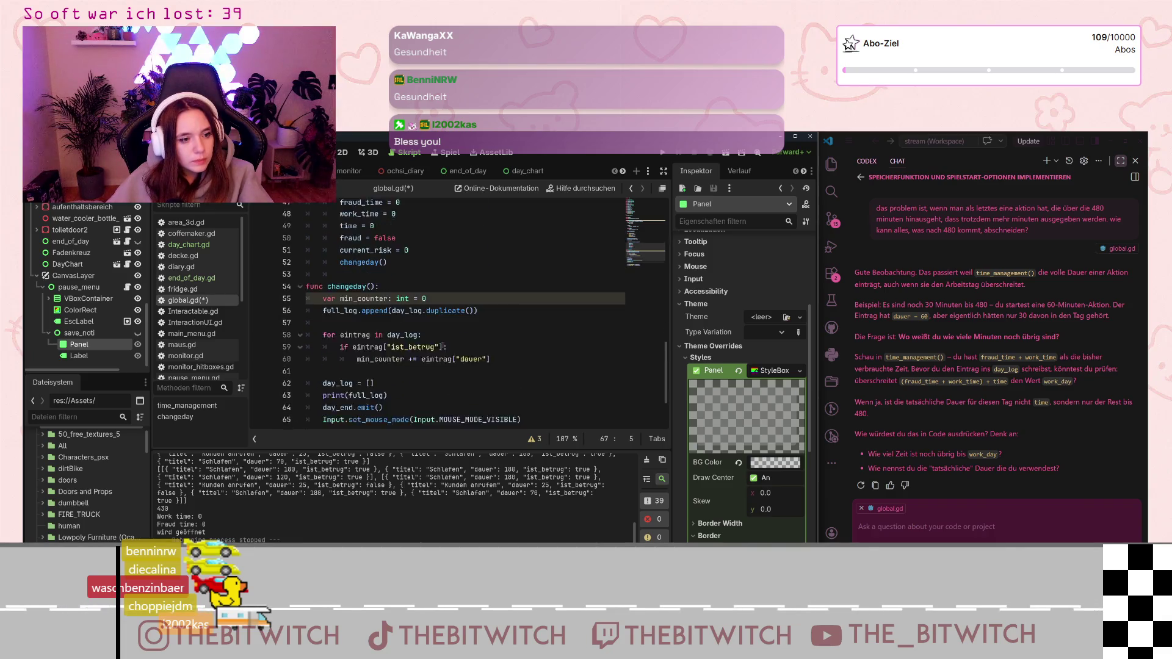
pyautogui.click(375, 334)
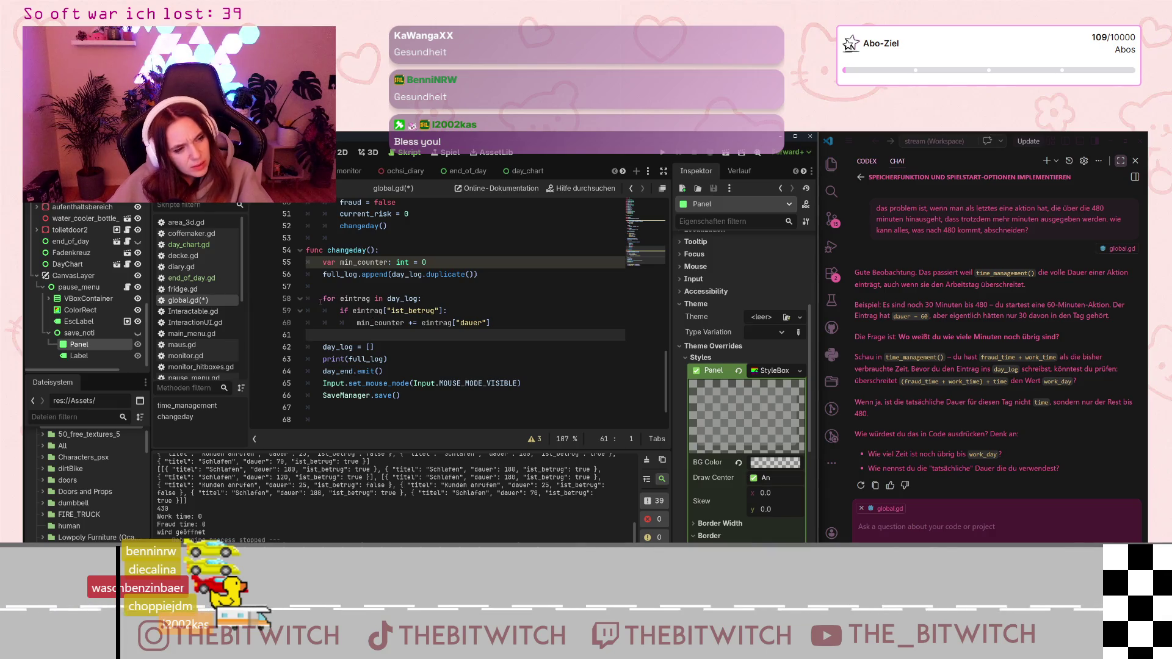
pyautogui.moveTo(320, 302); pyautogui.dragTo(491, 323)
pyautogui.click(490, 323)
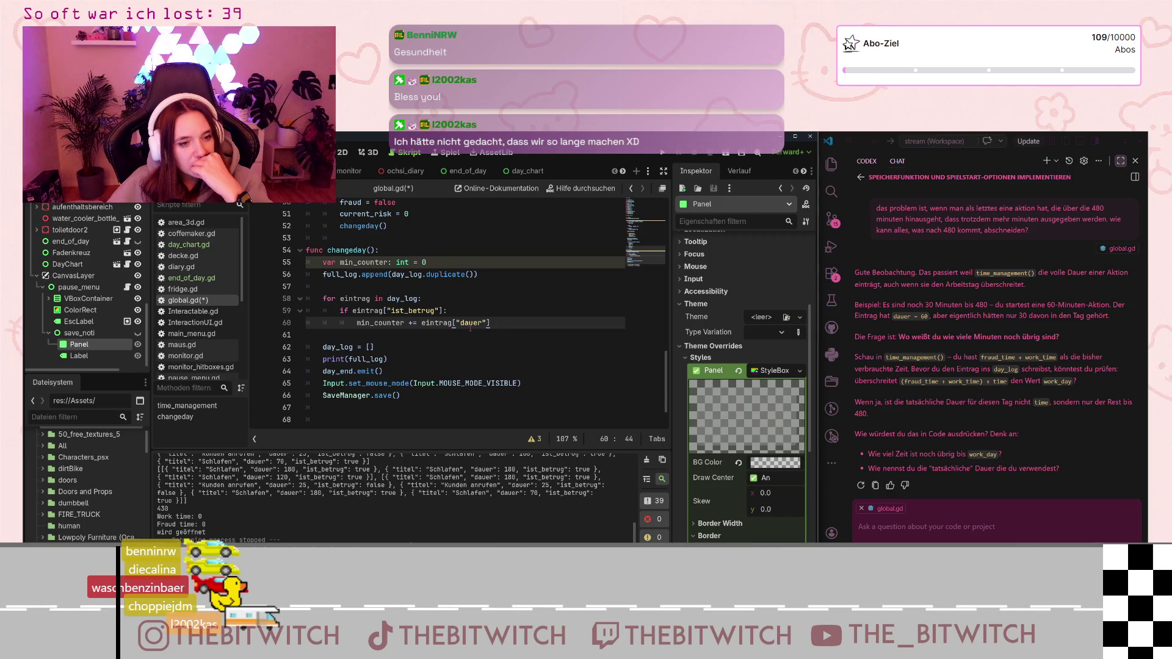
pyautogui.scroll(8, 506, 320)
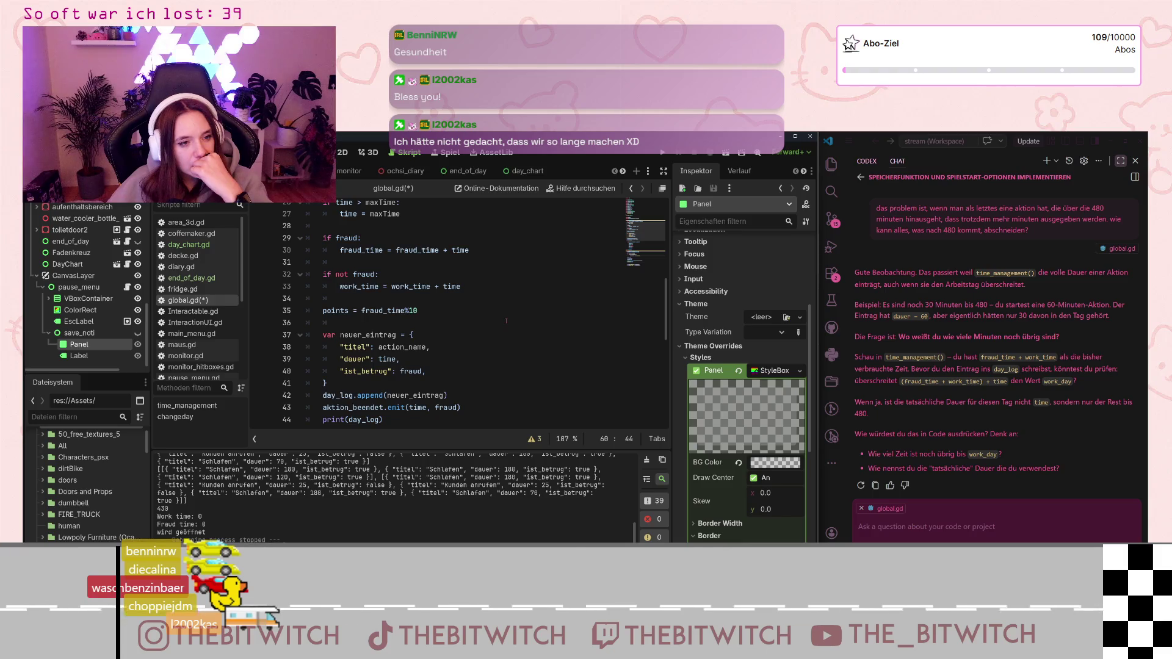
pyautogui.scroll(-8, 506, 320)
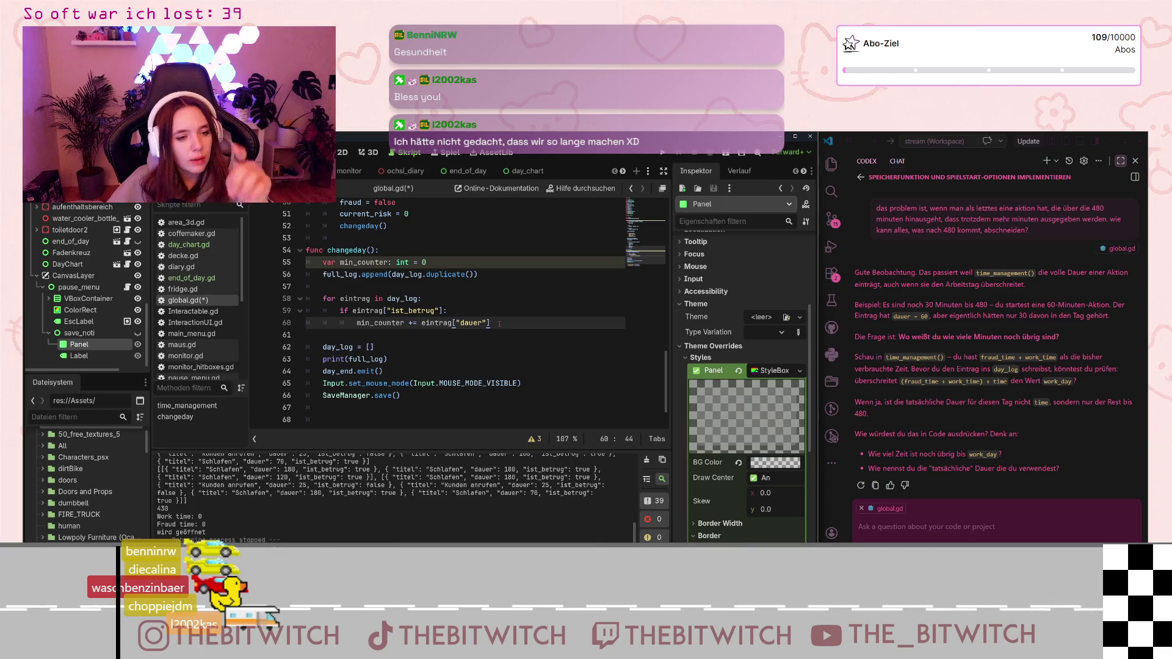
# Select the points = fraud_time%10 line in time_management
pyautogui.click(381, 339)
pyautogui.press('Down')
pyautogui.scroll(3, 453, 340)
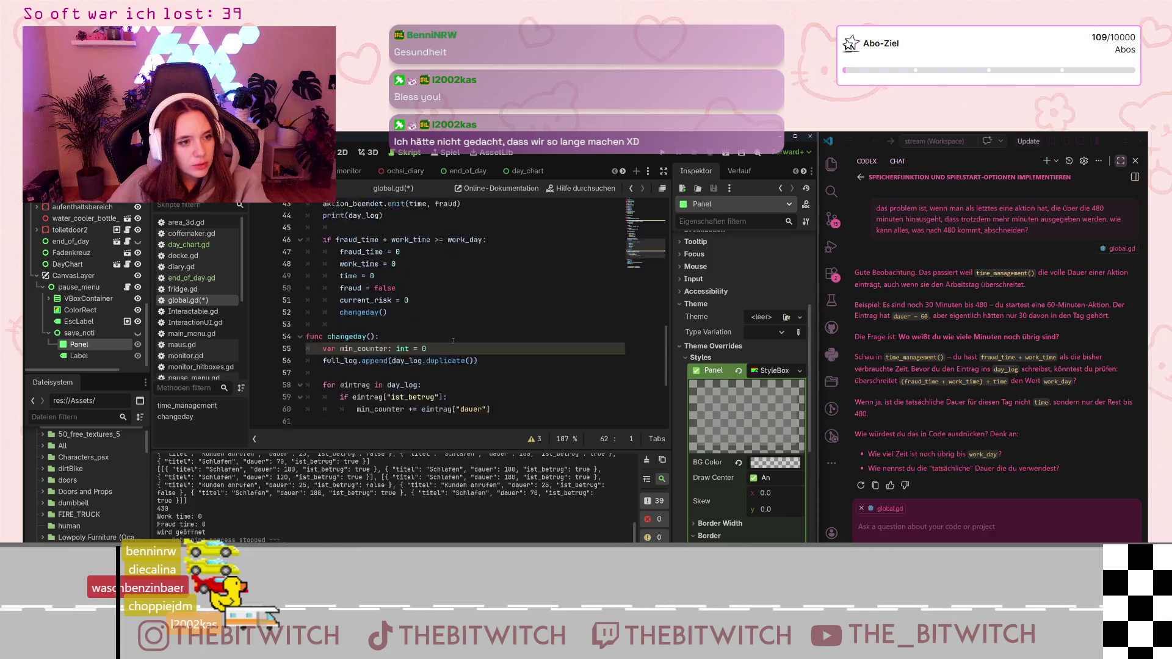
pyautogui.scroll(6, 453, 340)
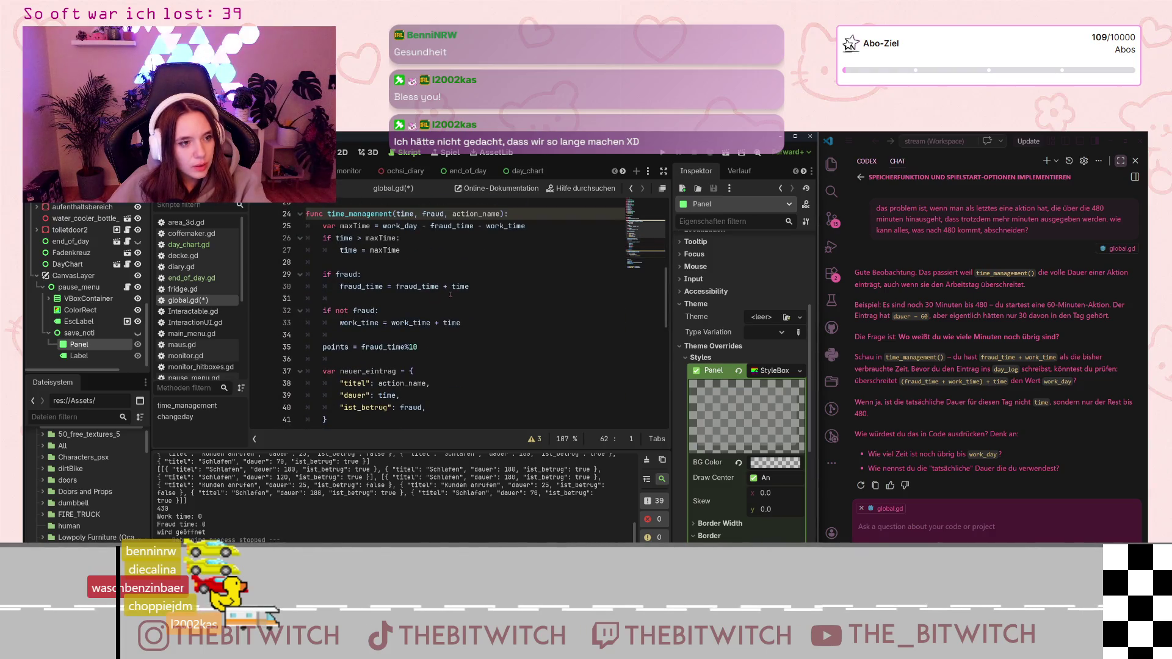
pyautogui.scroll(2, 445, 302)
pyautogui.scroll(-2, 427, 336)
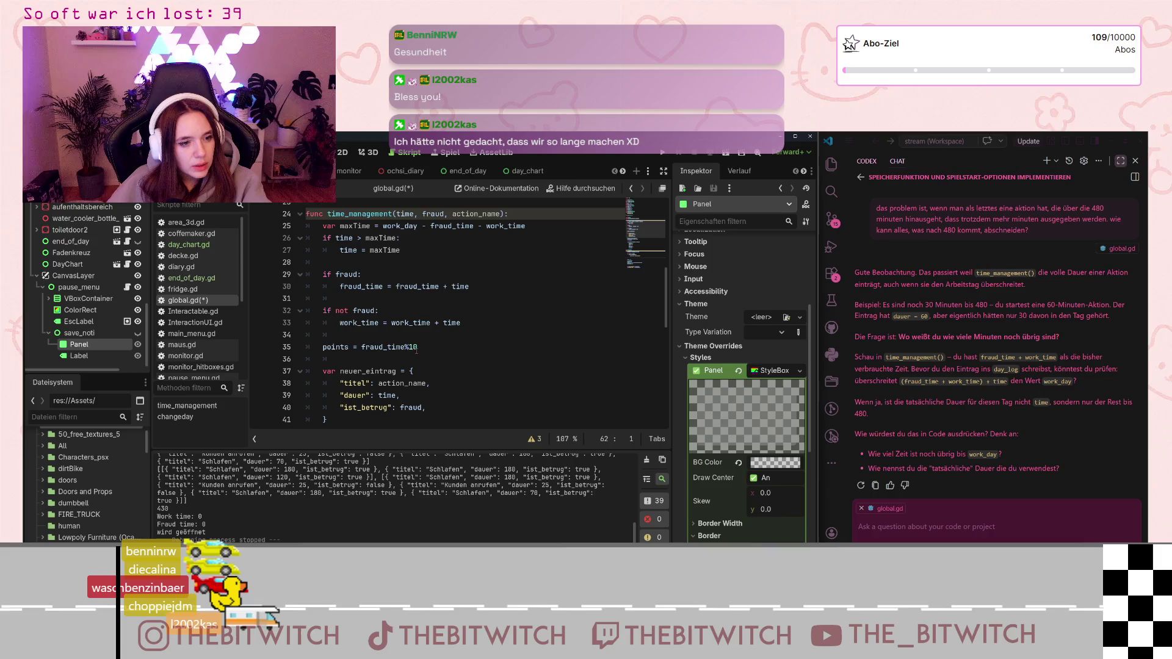
pyautogui.moveTo(424, 348); pyautogui.dragTo(317, 346)
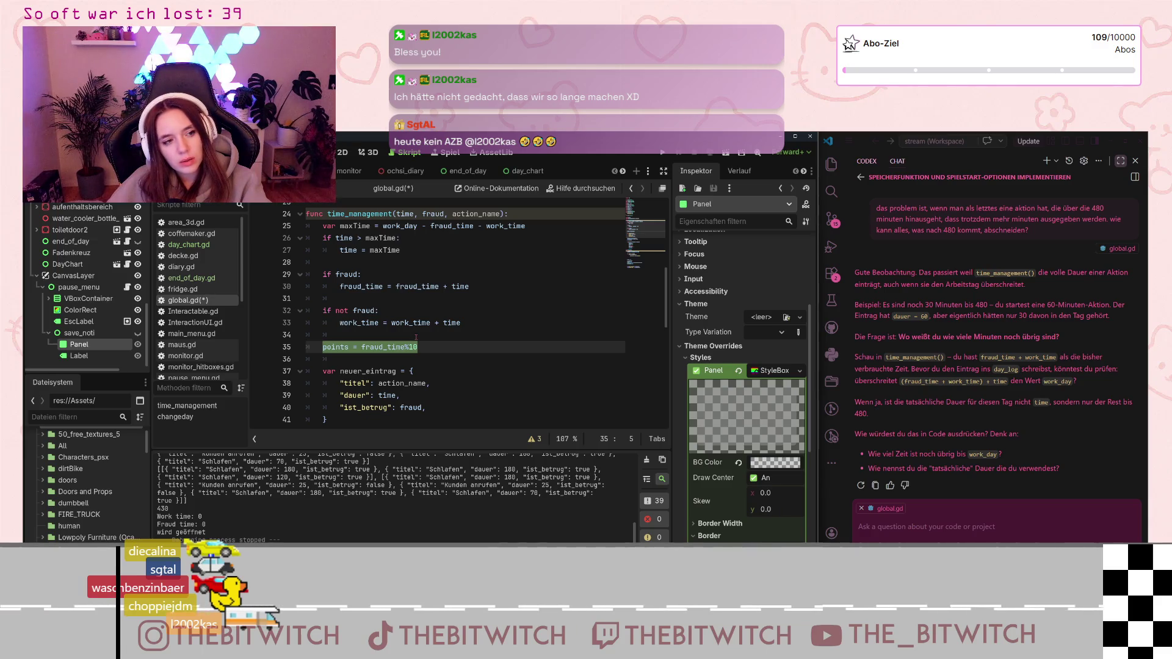
pyautogui.scroll(2, 416, 337)
pyautogui.scroll(1, 416, 337)
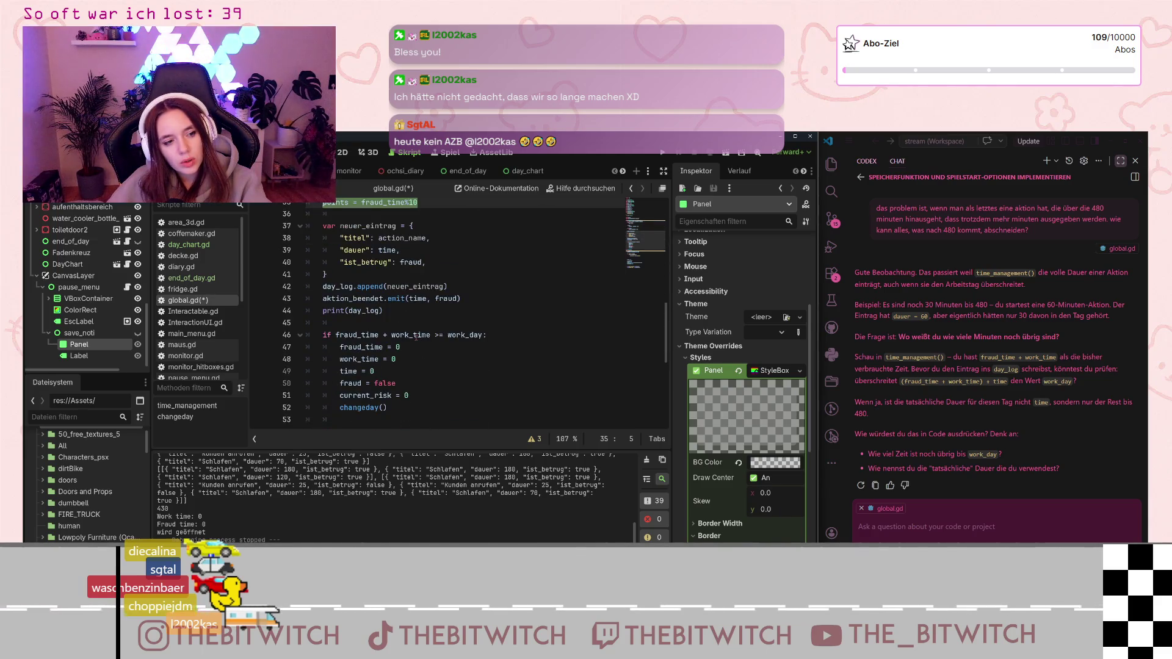
pyautogui.scroll(-3, 417, 336)
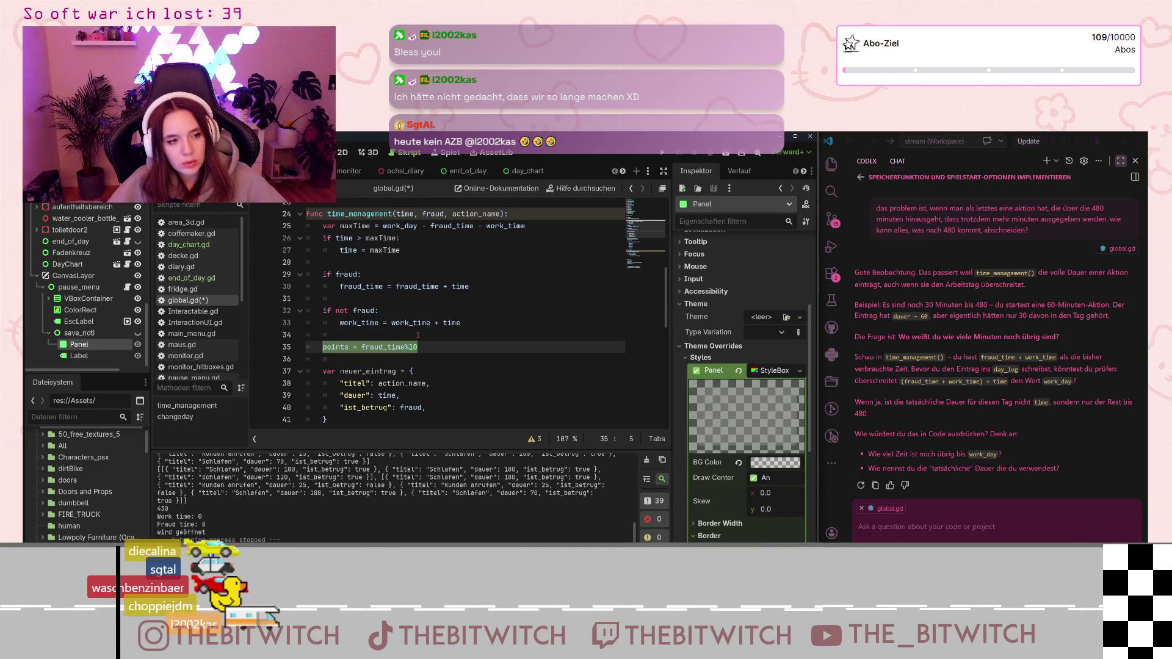
# Delete the old points = fraud_time%10 line from time_management
pyautogui.press('BackSpace')
pyautogui.press('BackSpace')
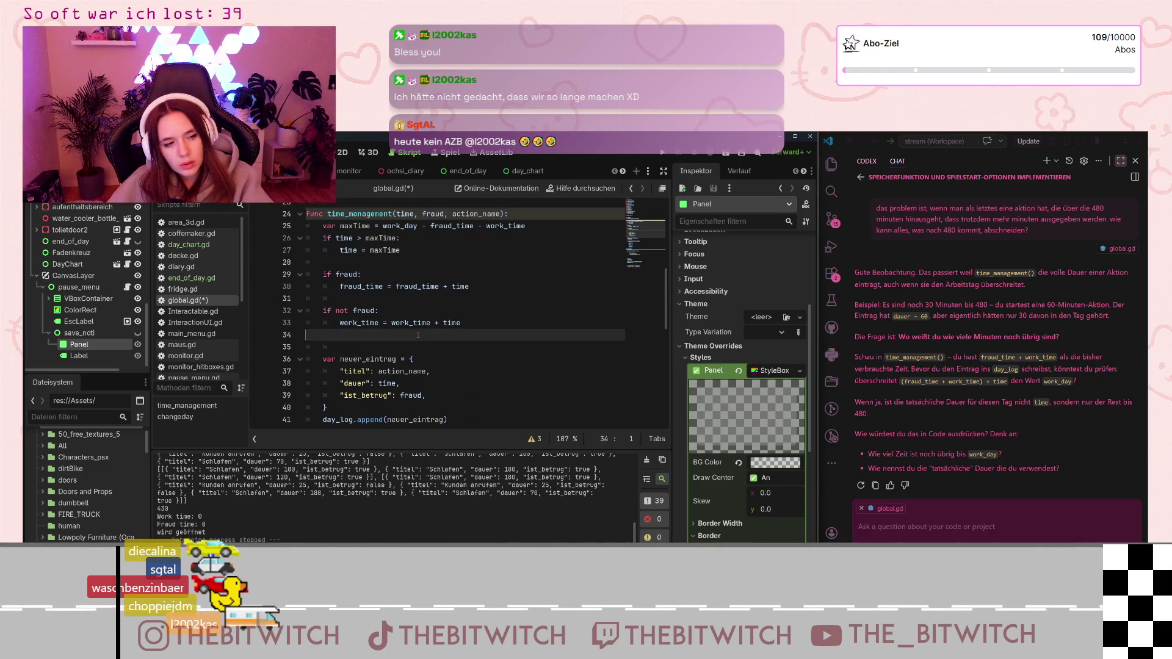
pyautogui.press('BackSpace')
pyautogui.scroll(-7, 417, 335)
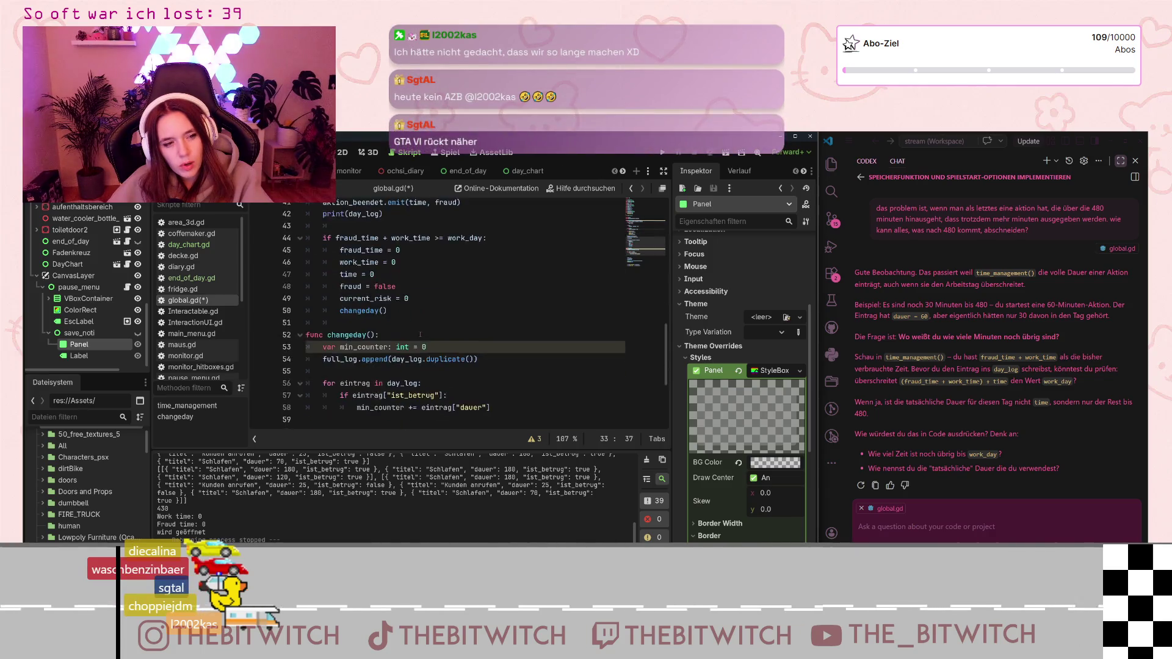
# After the fraud-minute loop in changeday, add points = min_counter%10 and print(min_counter)
pyautogui.click(343, 389)
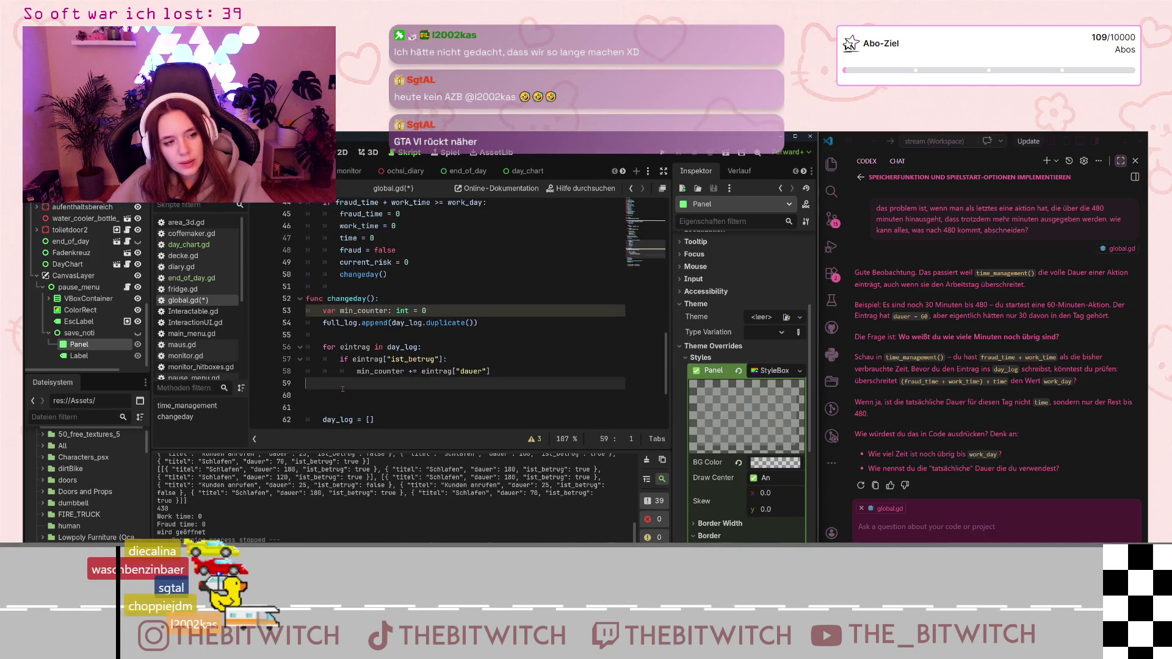
pyautogui.click(492, 372)
pyautogui.press('Return')
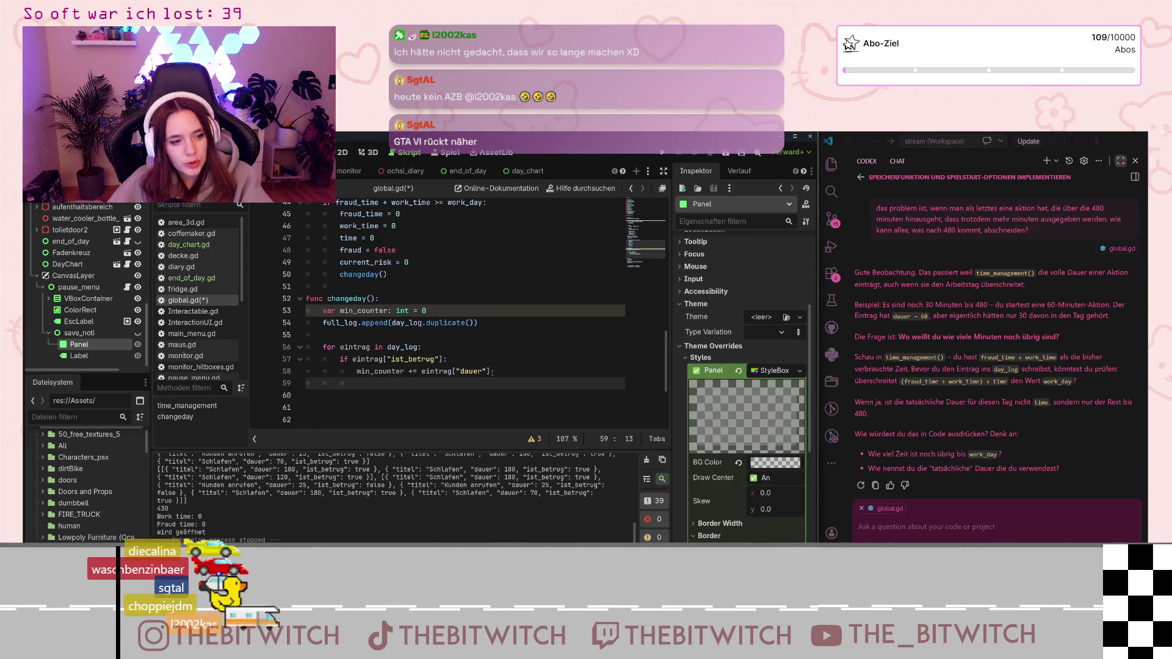
pyautogui.press('Return')
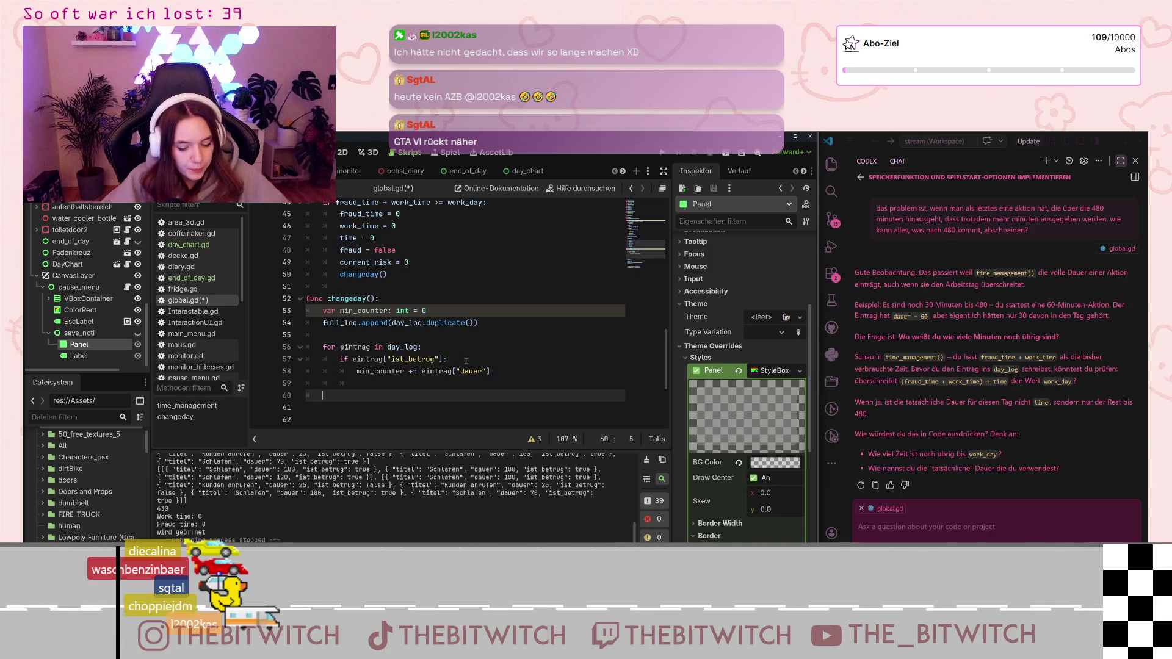
pyautogui.write('points')
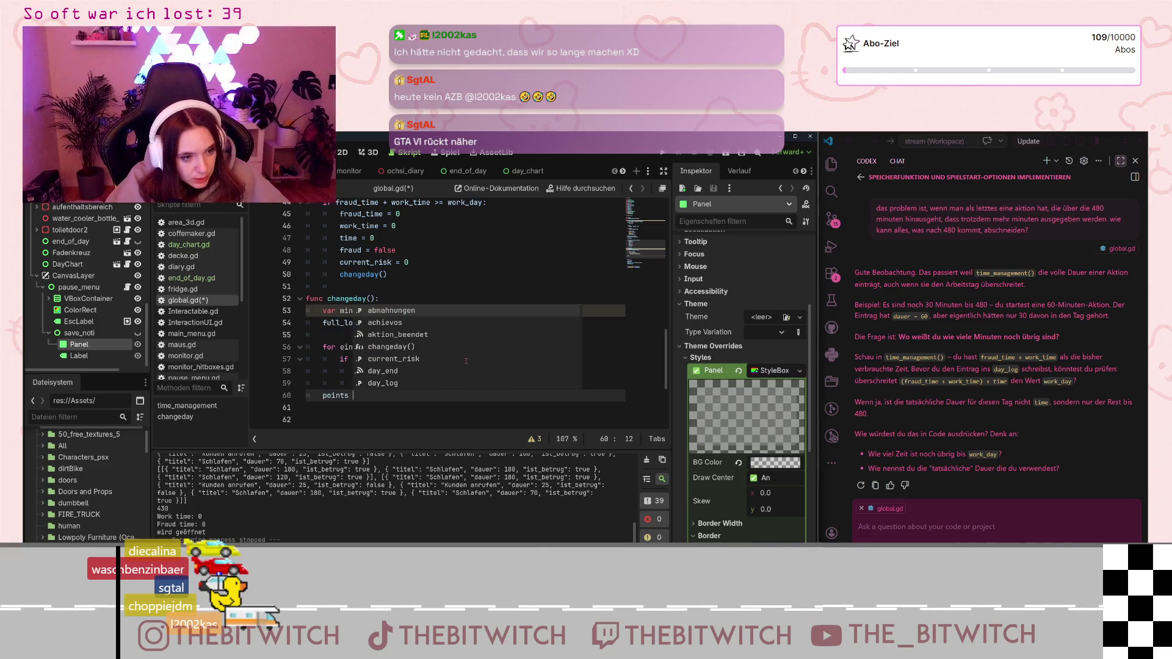
pyautogui.write(' = ')
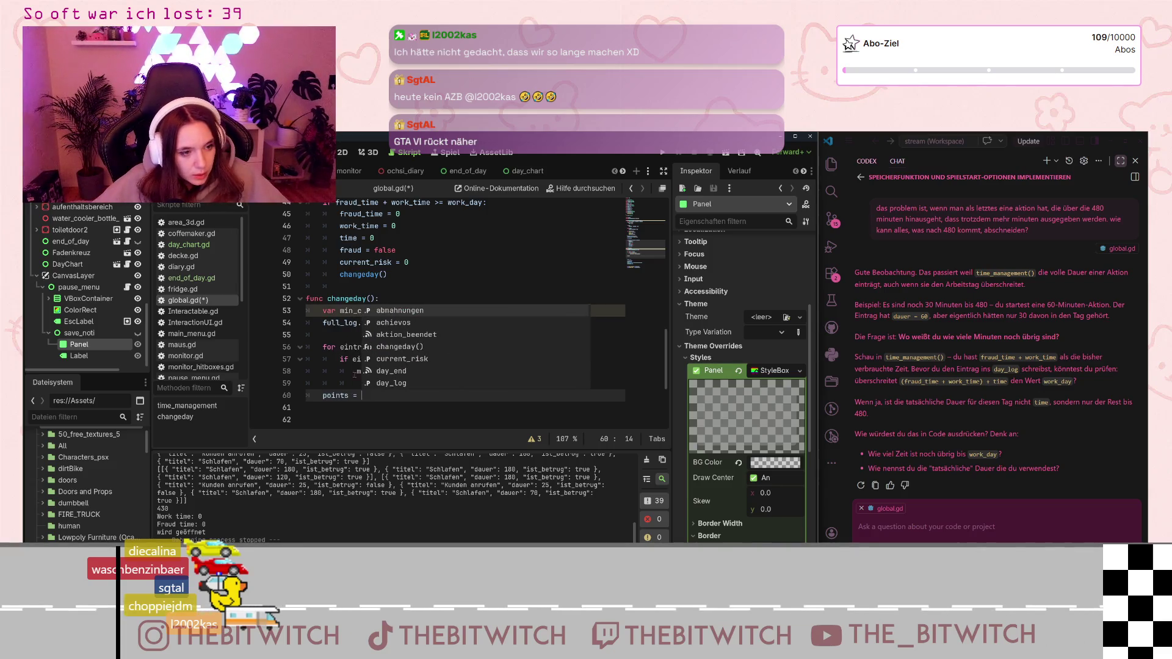
pyautogui.write('m')
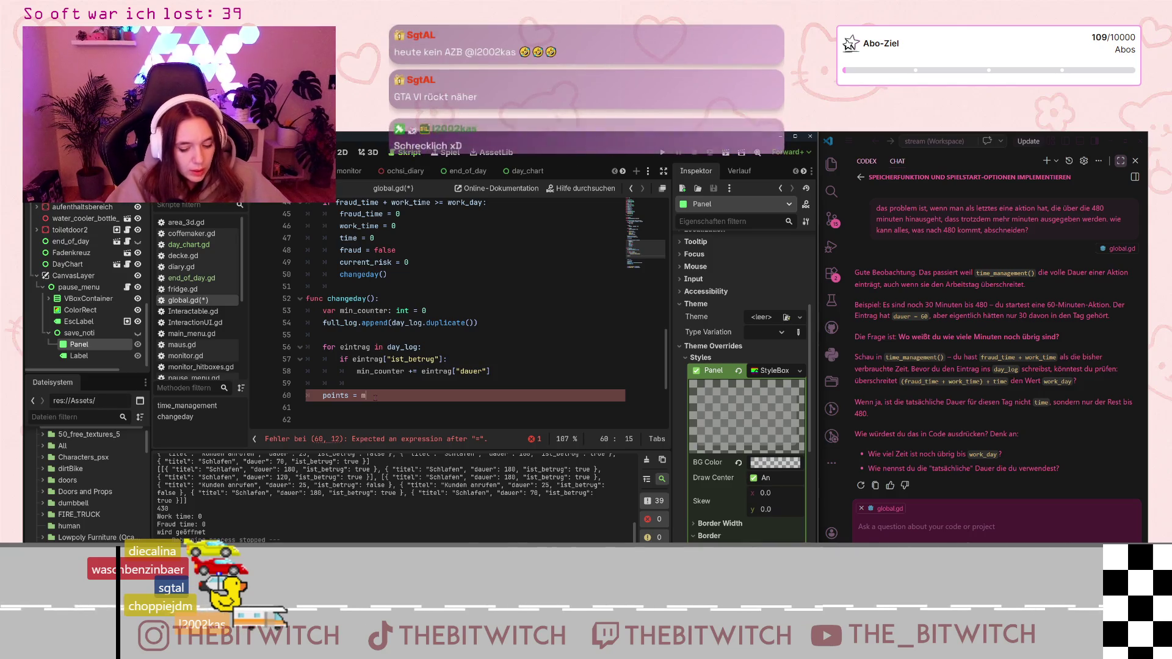
pyautogui.write('in_c')
pyautogui.press('Return')
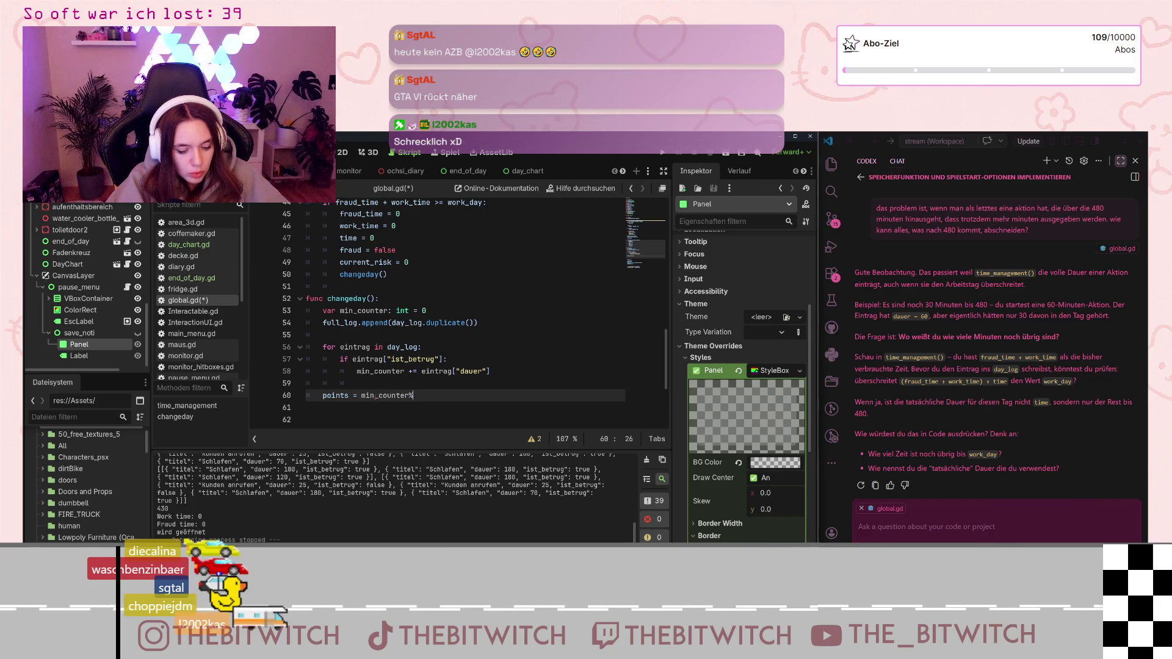
pyautogui.write('10')
pyautogui.press('Return')
pyautogui.press('Return')
pyautogui.write('print(')
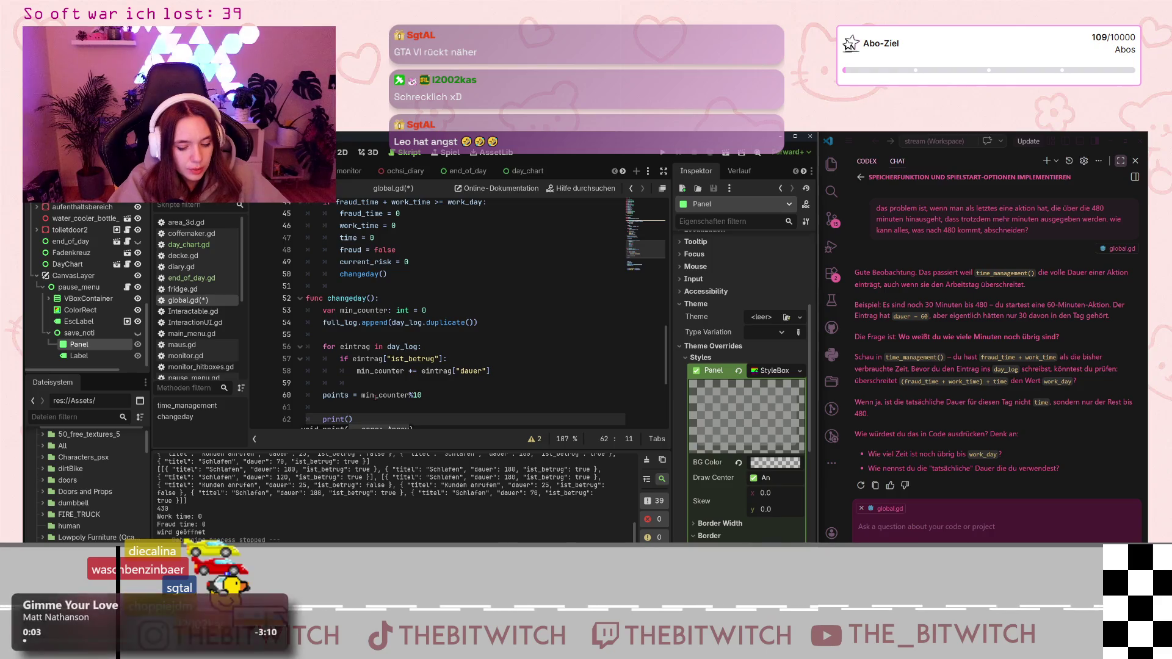
pyautogui.write('min_counter')
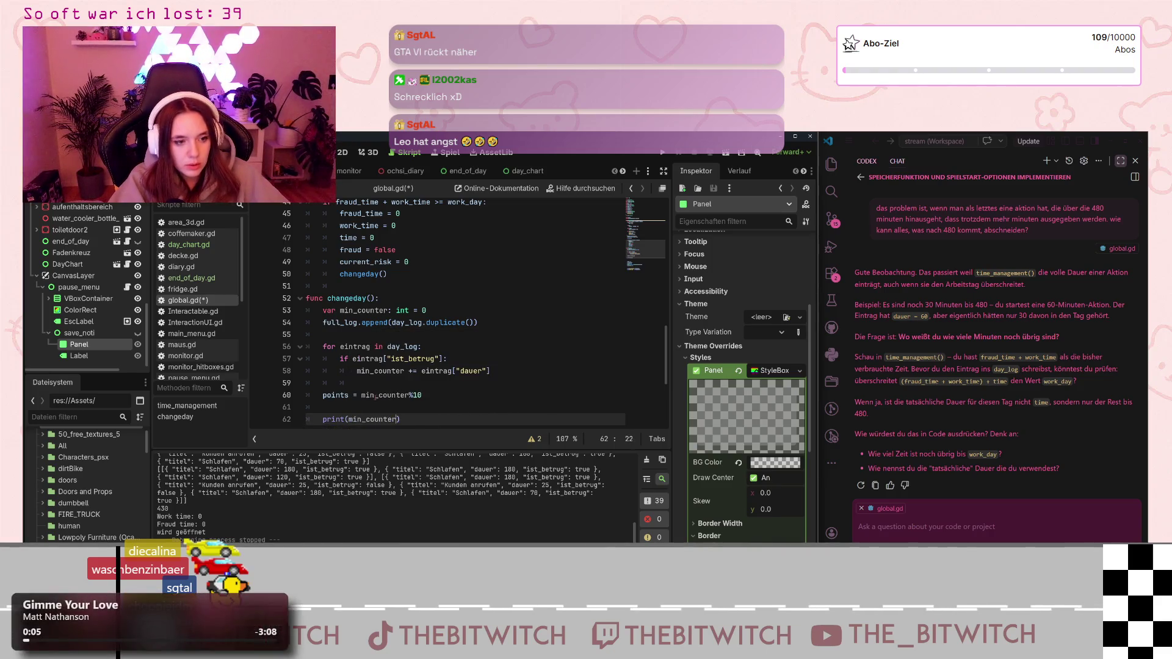
# Save global.gd and run the game to test the change
pyautogui.click(357, 382)
pyautogui.hotkey('ctrl', 's')
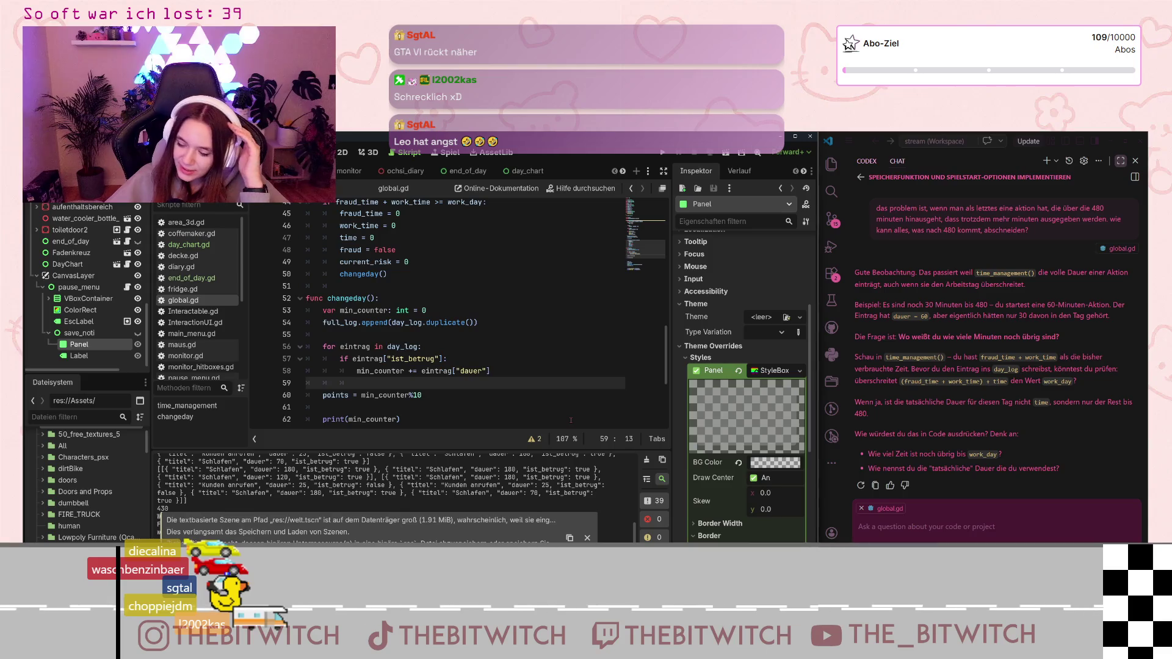
pyautogui.press('F5')
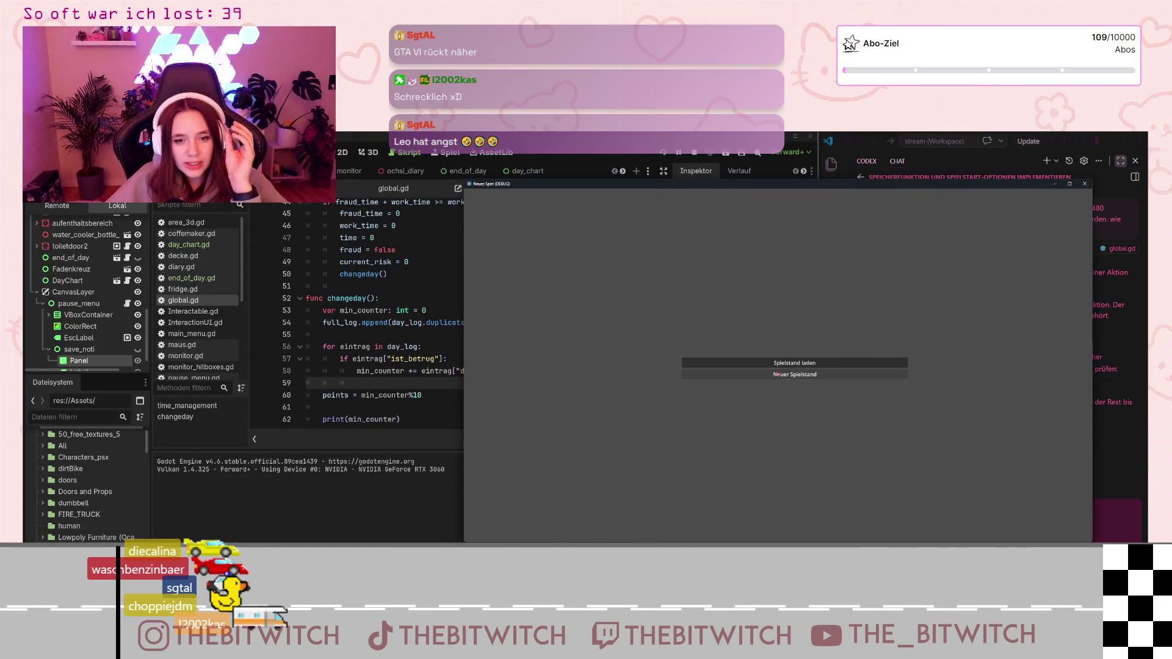
# On a new save, sleep, call customers twice, sleep again to end the day, then return to the editor
pyautogui.click(778, 374)
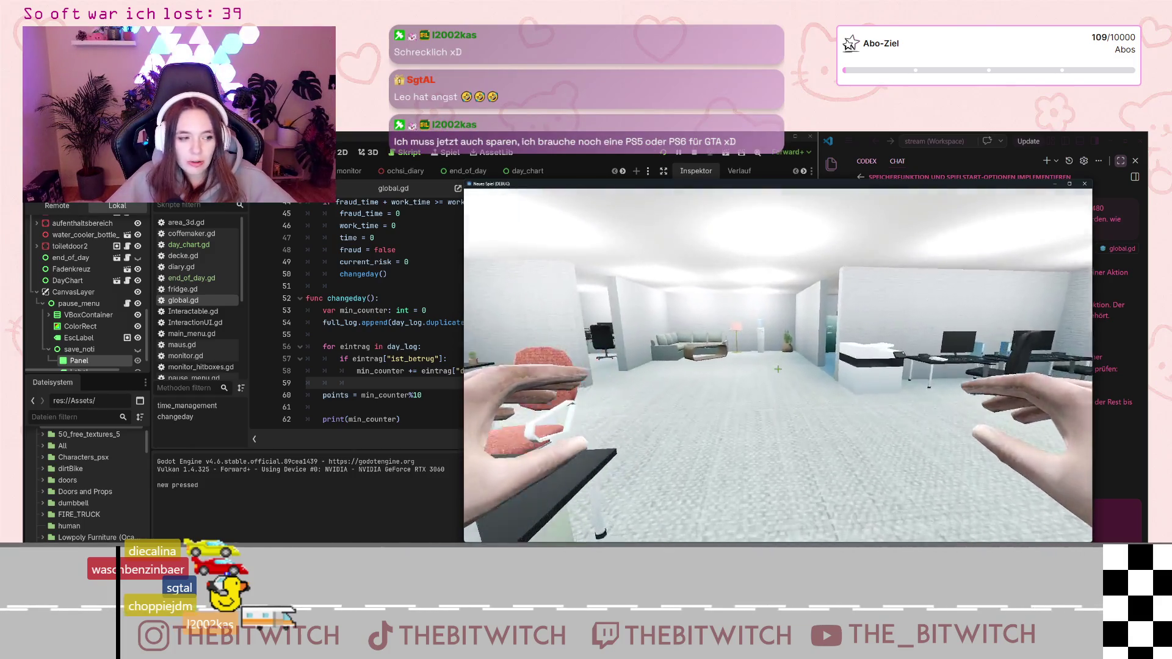
pyautogui.press('w')
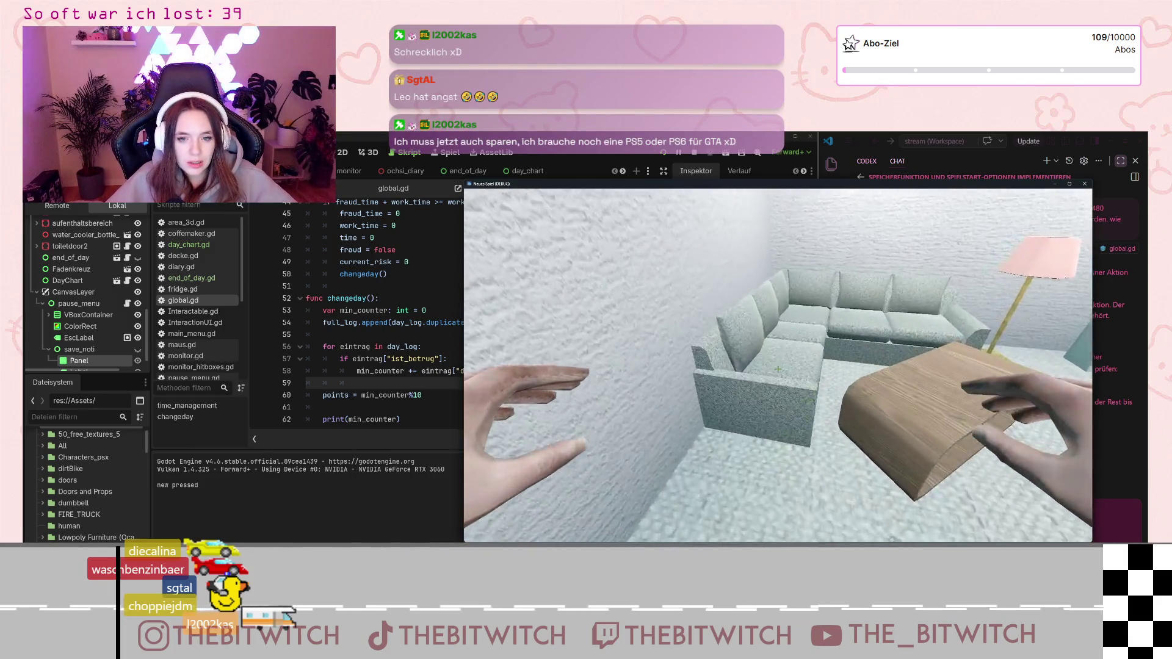
pyautogui.press('e')
pyautogui.press('e')
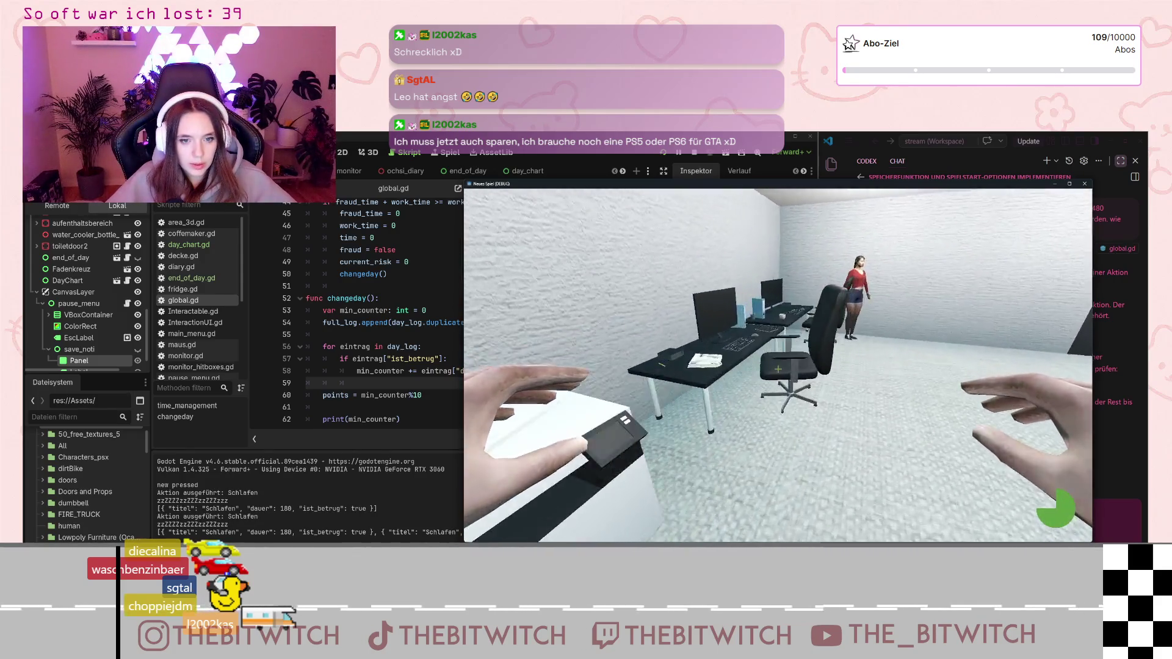
pyautogui.press('w')
pyautogui.press('e')
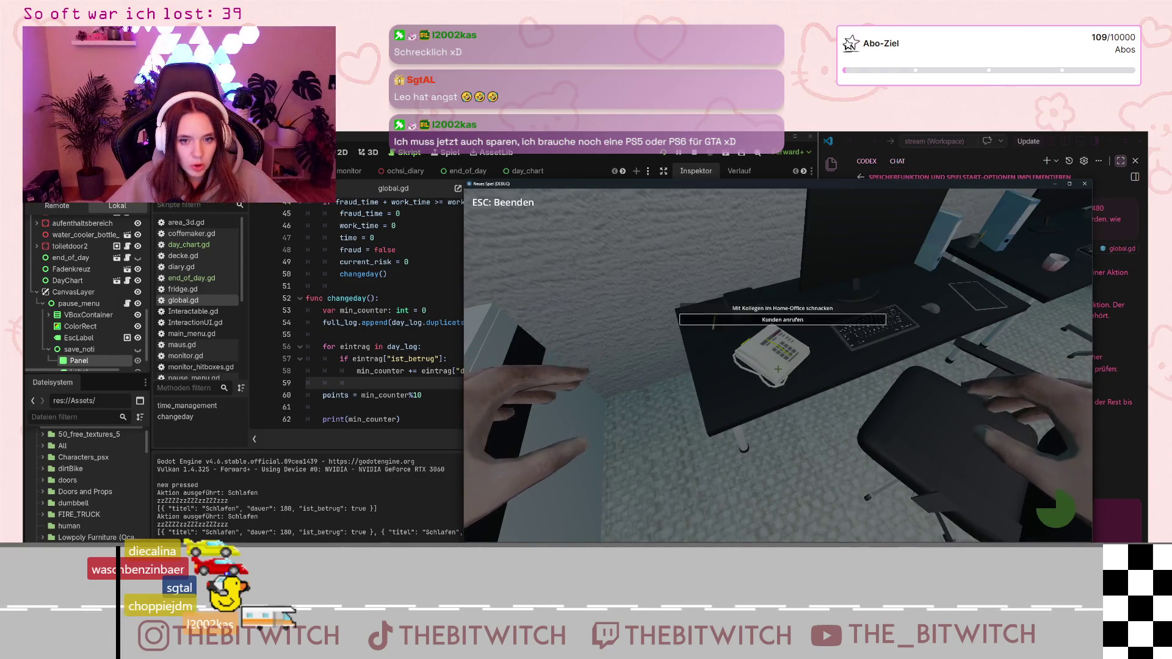
pyautogui.press('e')
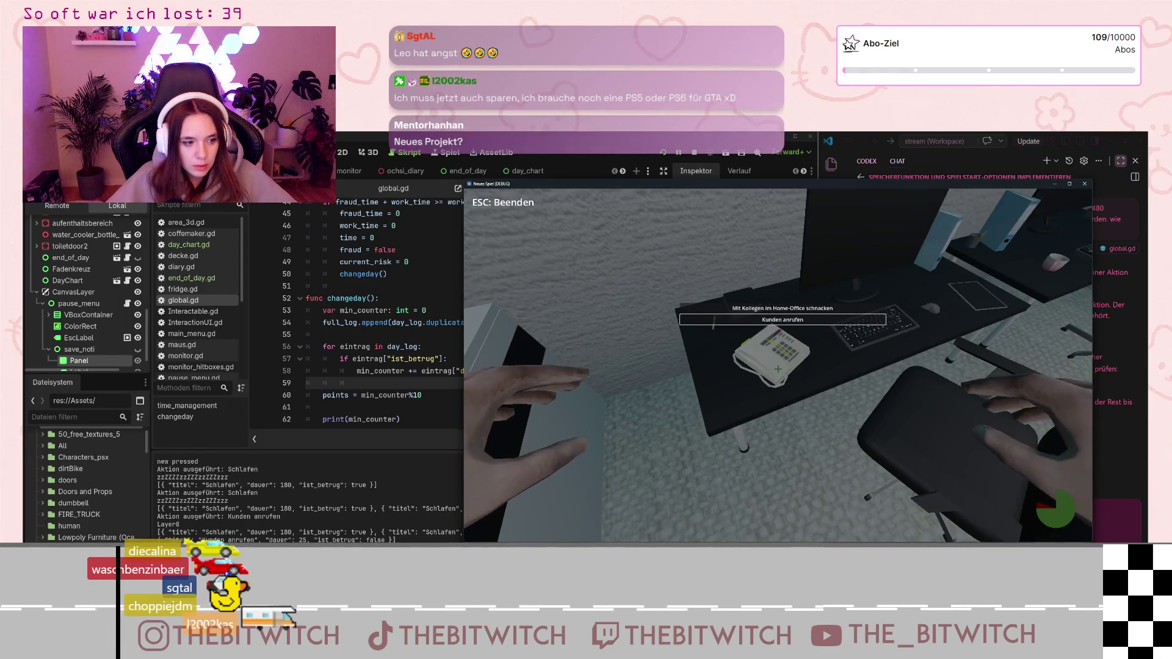
pyautogui.press('w')
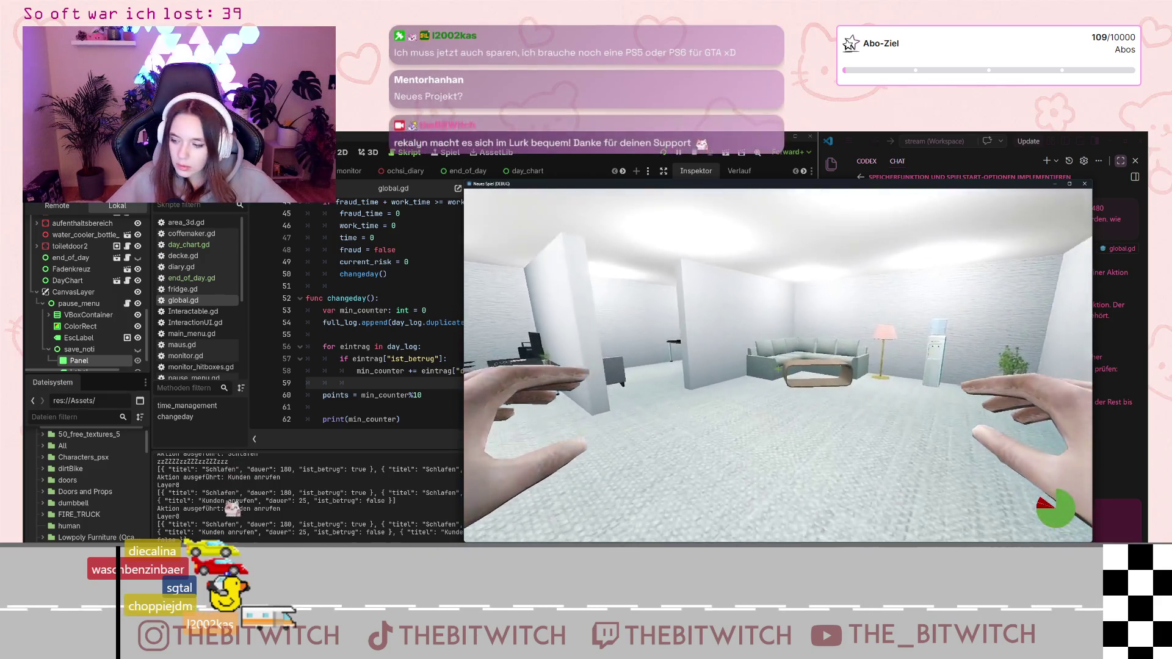
pyautogui.press('w')
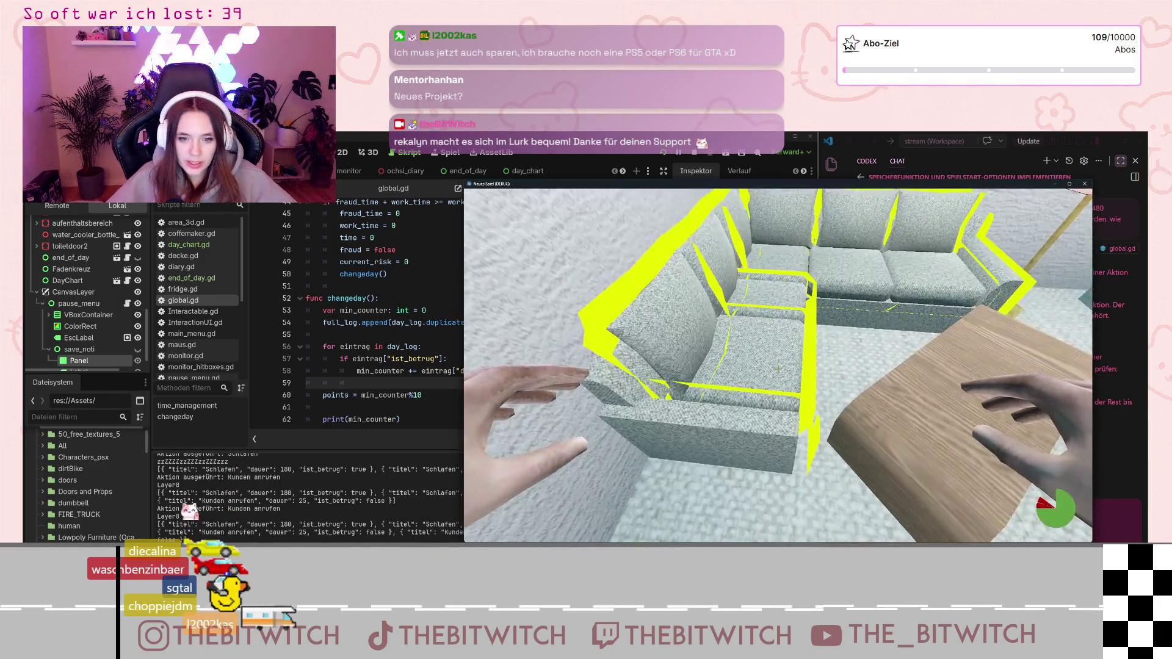
pyautogui.press('e')
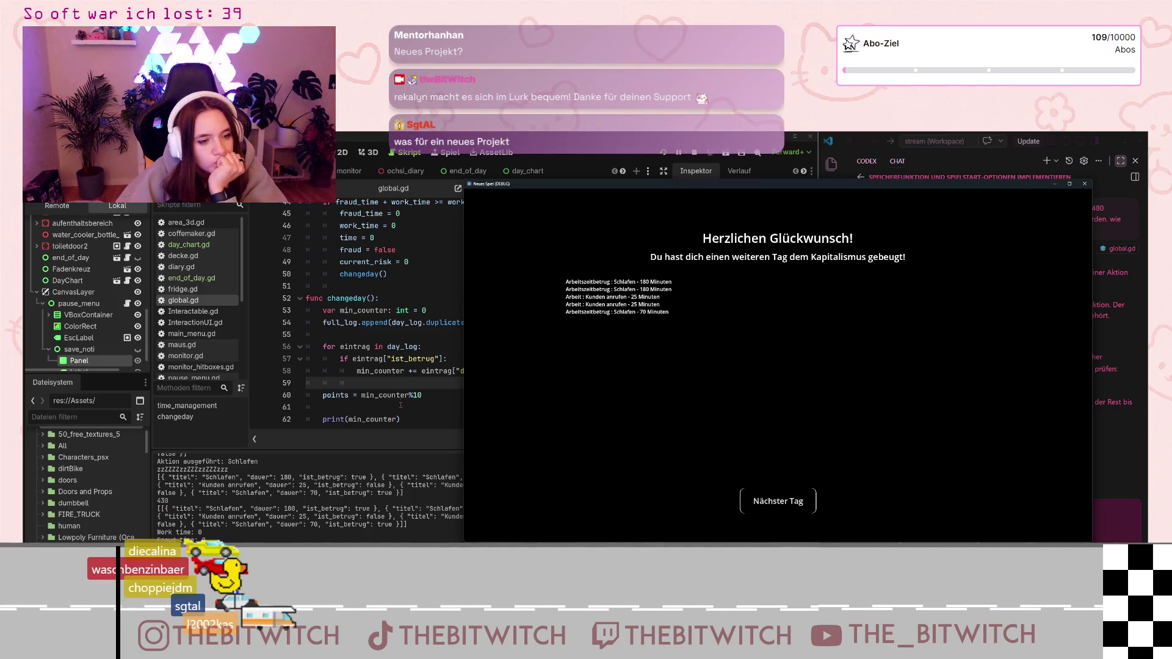
pyautogui.click(352, 404)
# Change print(min_counter) on line 62 to print(points) and save global.gd
pyautogui.click(349, 419)
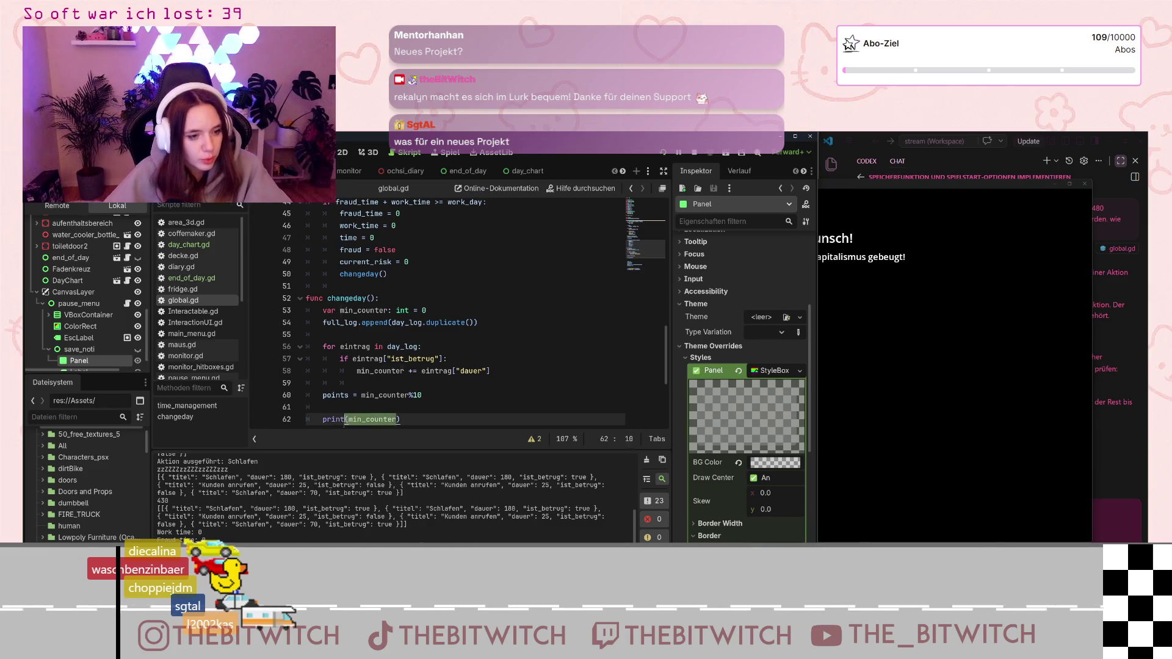
pyautogui.hotkey('ctrl', 'Delete')
pyautogui.write('point')
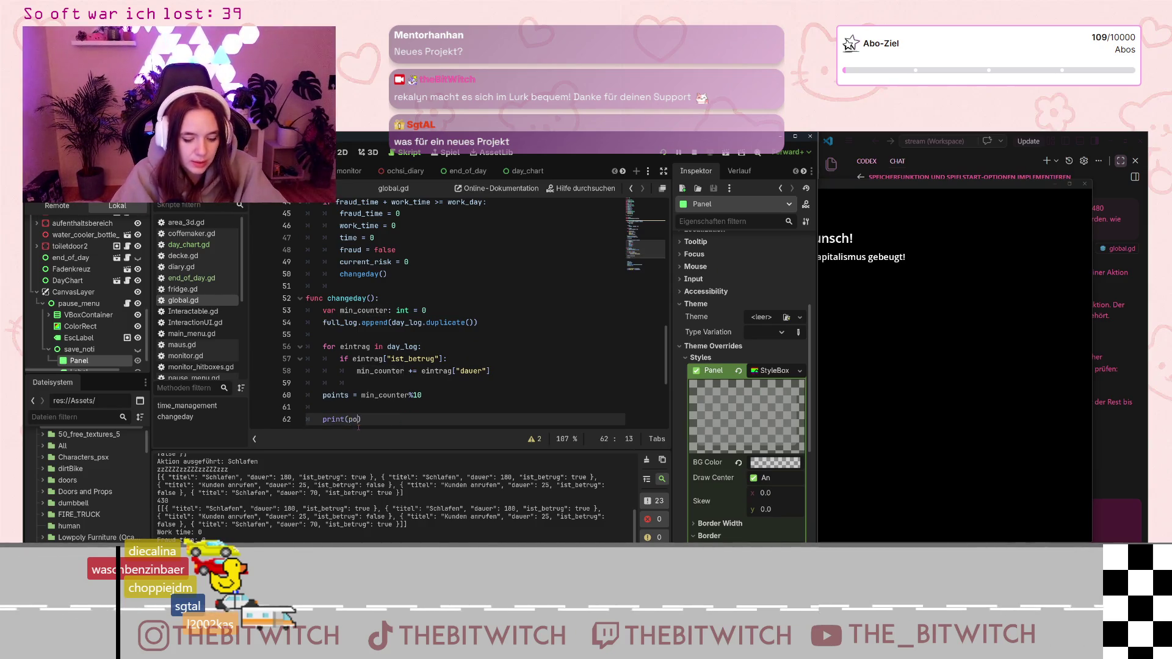
pyautogui.write('s')
pyautogui.hotkey('ctrl', 's')
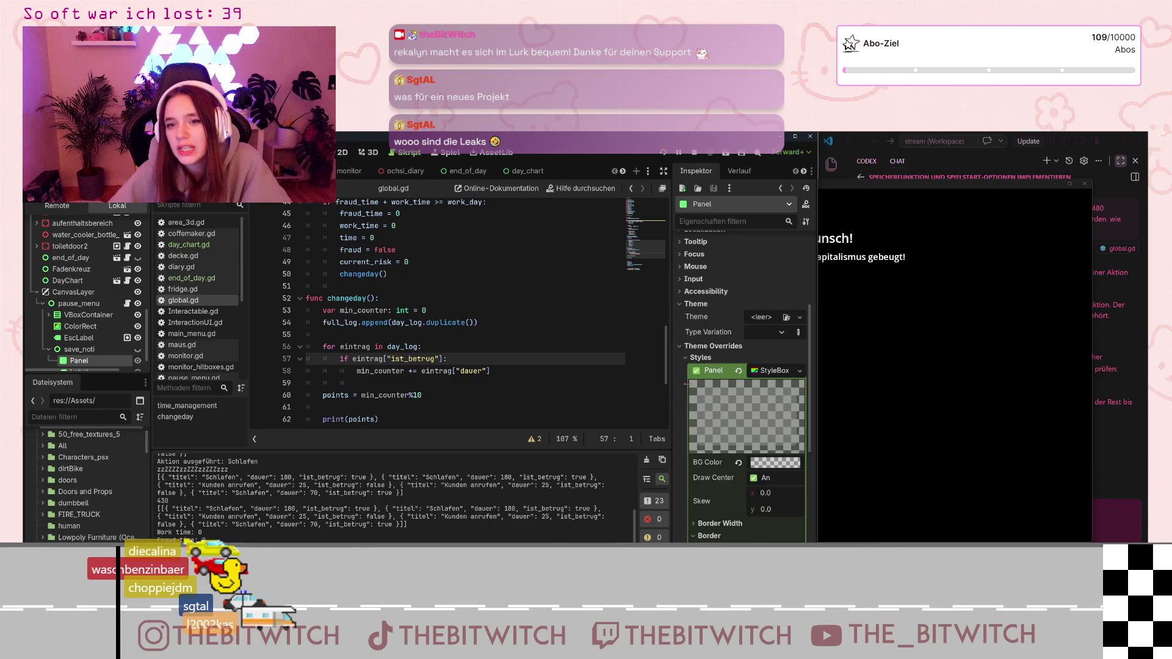
# Widen VS Code over Godot, toggle the file list, and maximize the Codex chat reply
pyautogui.click(965, 167)
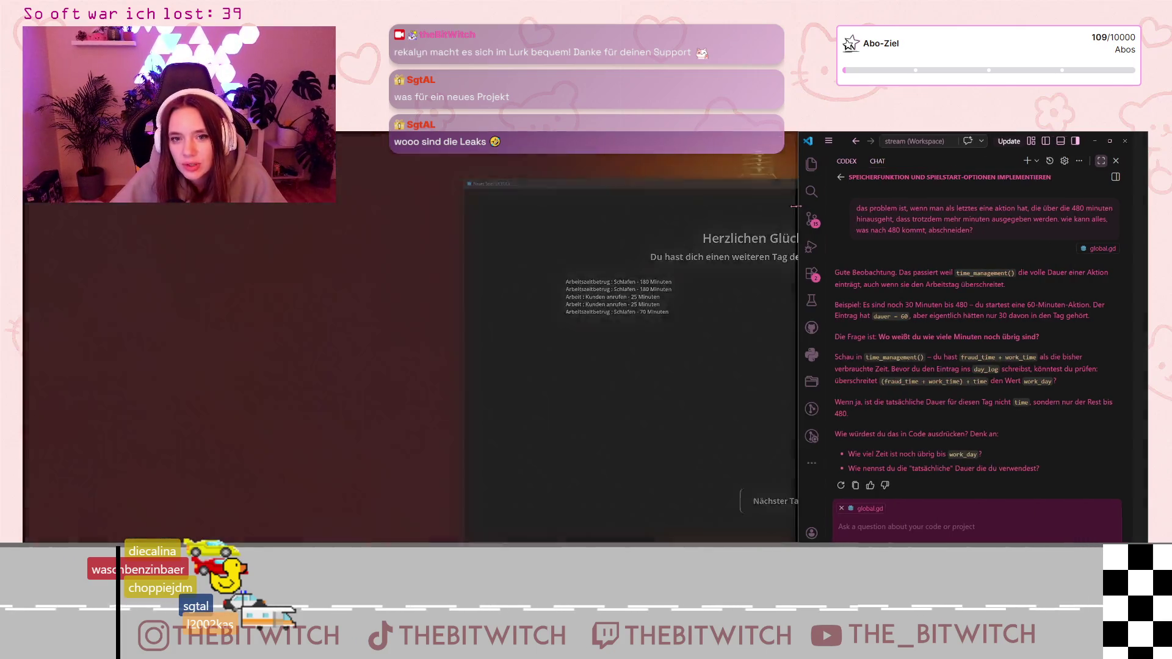
pyautogui.moveTo(818, 235)
pyautogui.mouseDown()
pyautogui.moveTo(286, 235)
pyautogui.moveTo(531, 235)
pyautogui.mouseUp()
pyautogui.click(543, 164)
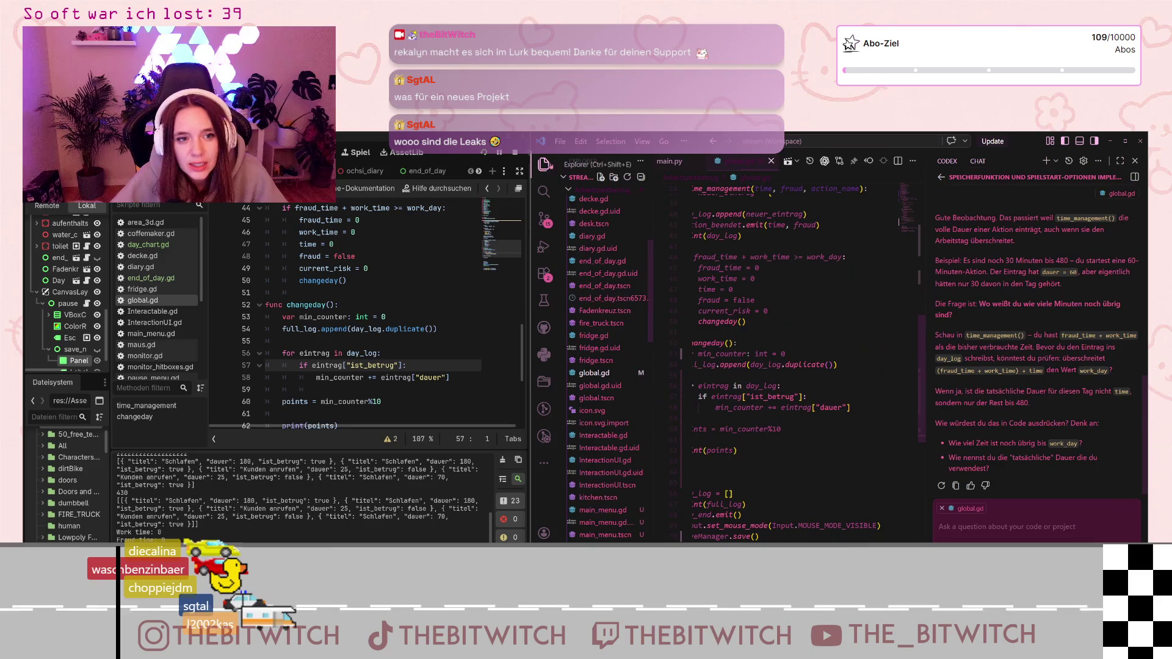
pyautogui.click(571, 190)
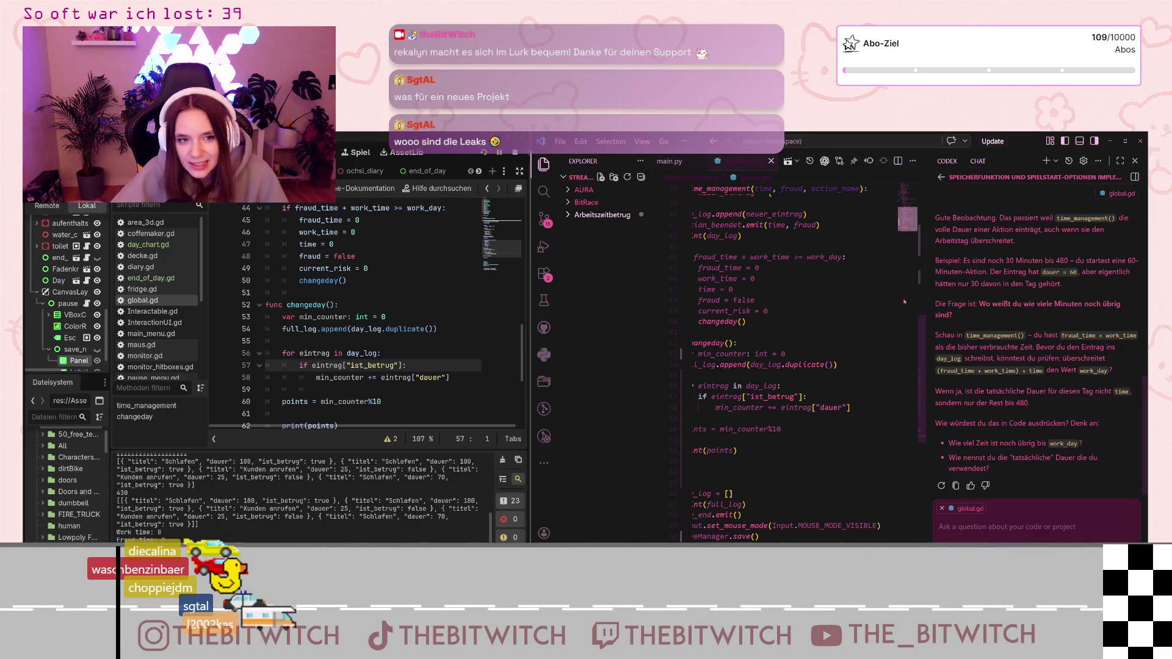
pyautogui.click(543, 163)
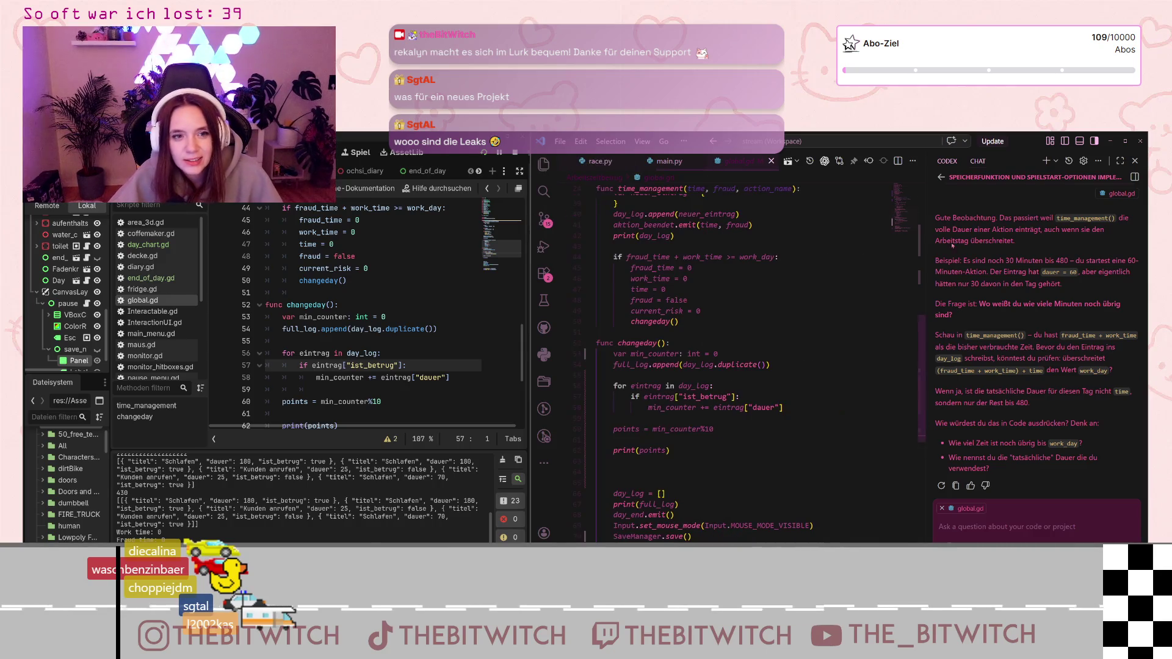
pyautogui.click(1121, 160)
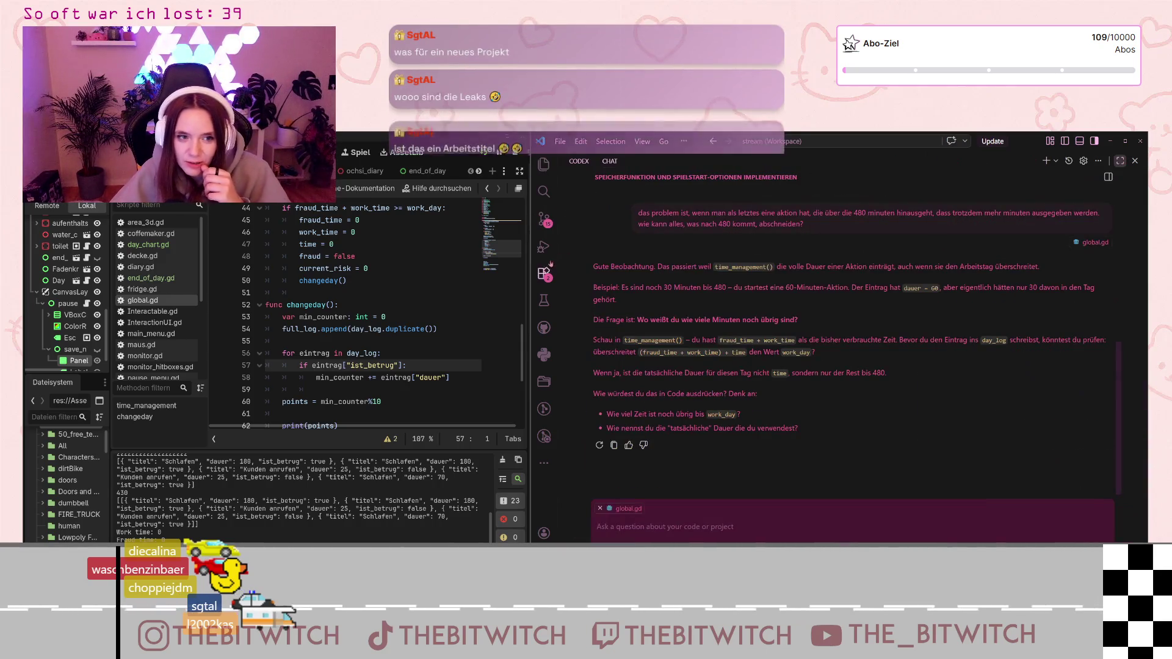
pyautogui.click(530, 259)
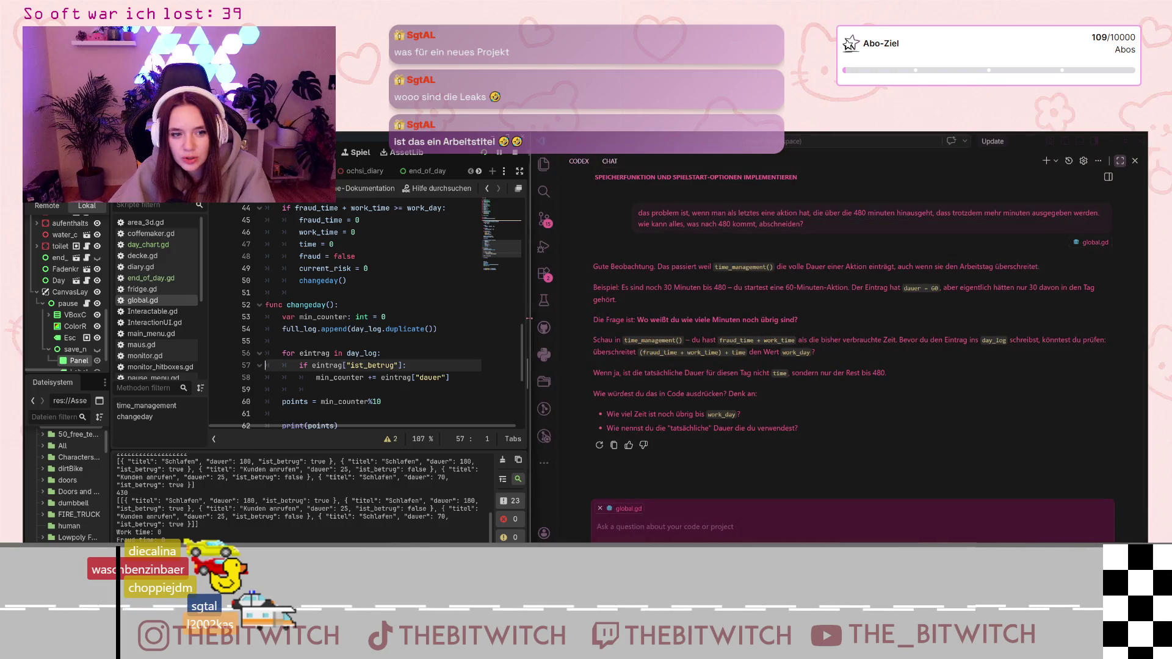
# Drag the Godot/VS Code border right so Godot's Inspector is visible beside a narrow VS Code column
pyautogui.moveTo(530, 319); pyautogui.dragTo(882, 330)
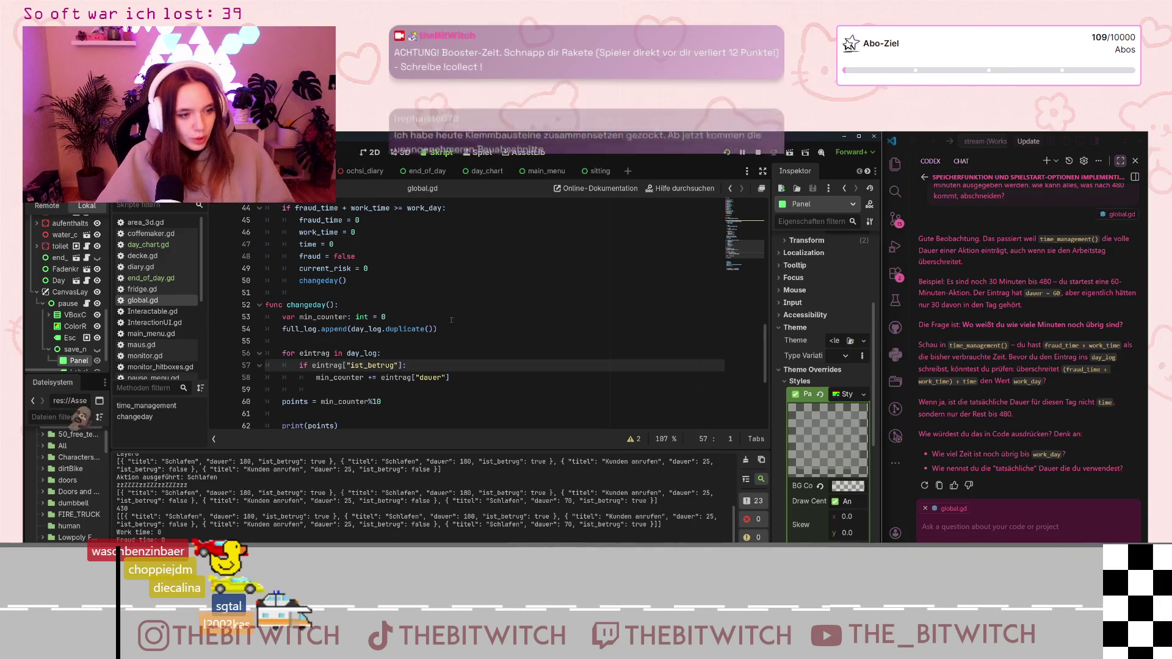
# Save global.gd, launch the game and start a new save
pyautogui.click(492, 342)
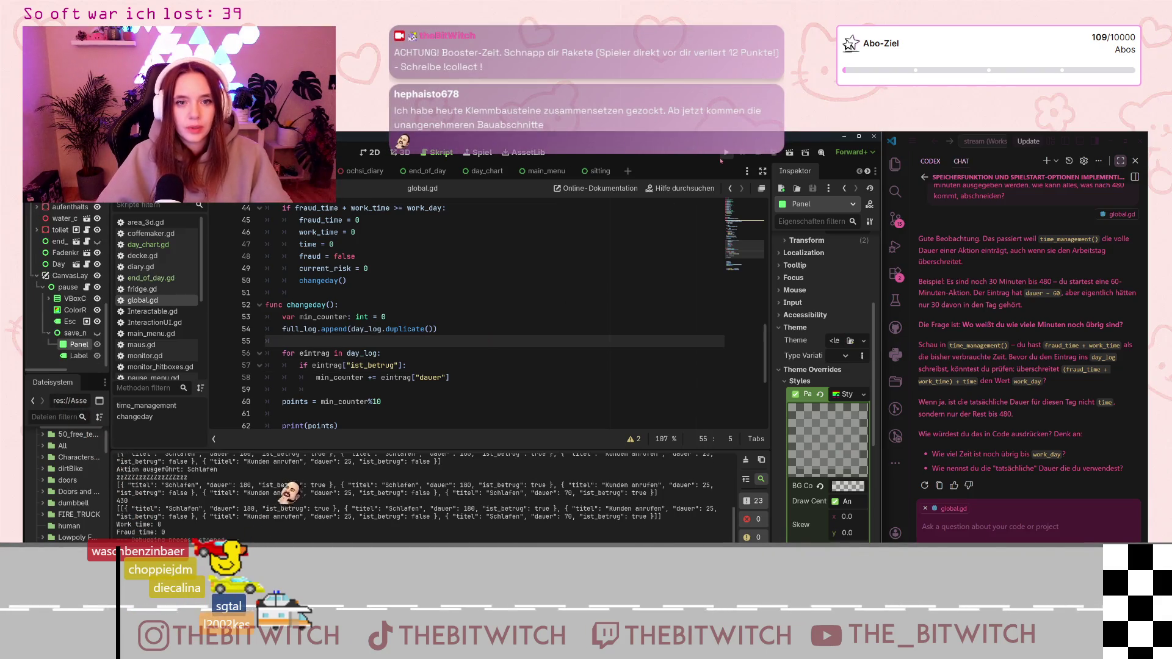
pyautogui.hotkey('ctrl', 's')
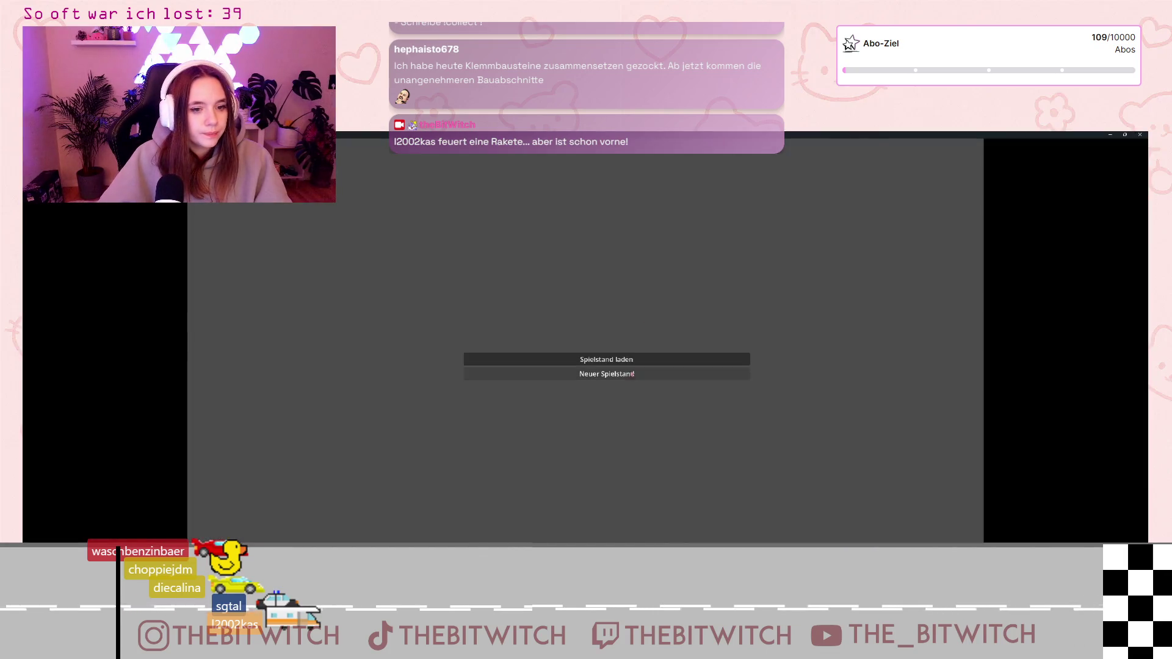
pyautogui.click(623, 373)
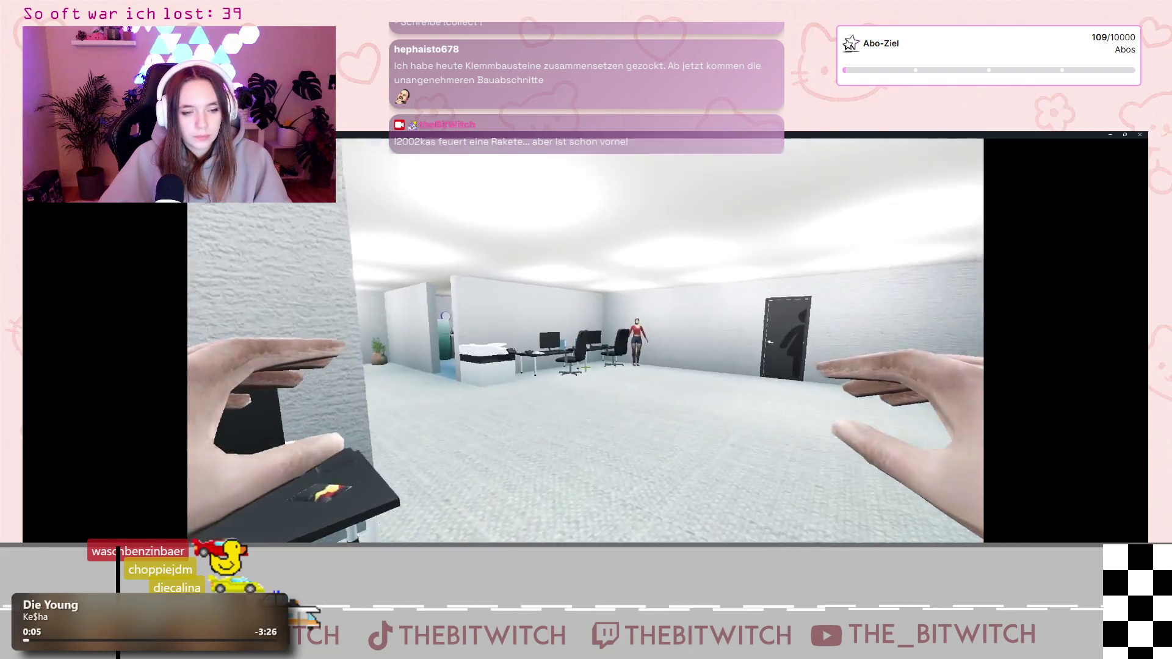
# Use the desk phone, sleep on the sofa to end the workday, then restore the game window
pyautogui.press('w')
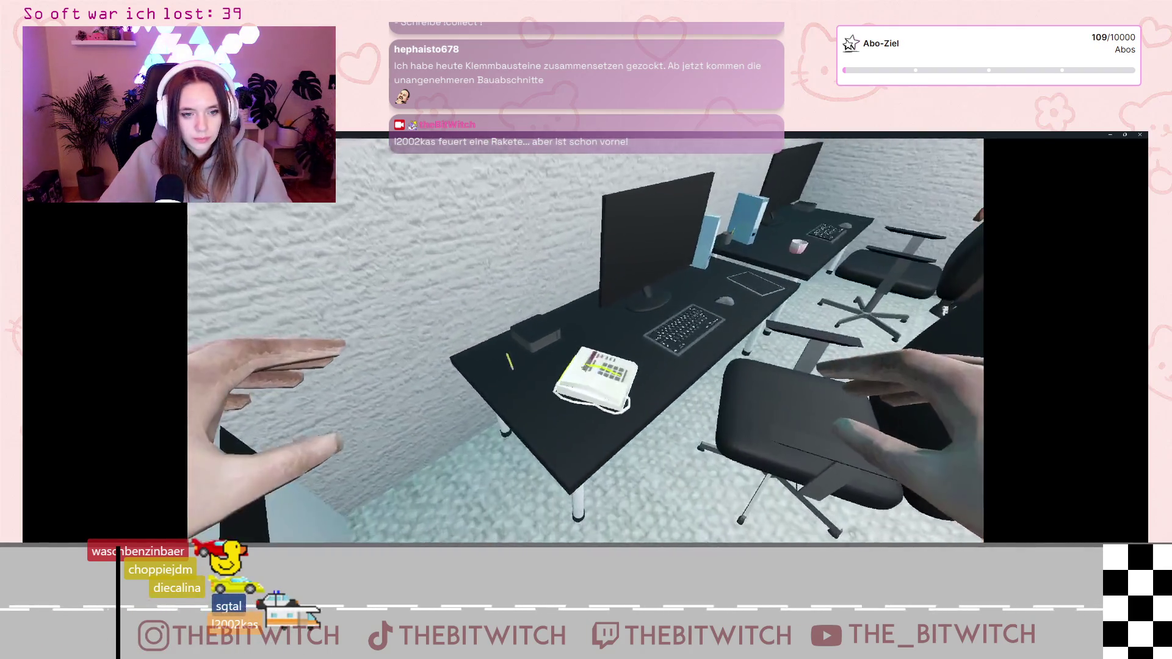
pyautogui.click(586, 367)
pyautogui.click(586, 367)
pyautogui.press('e')
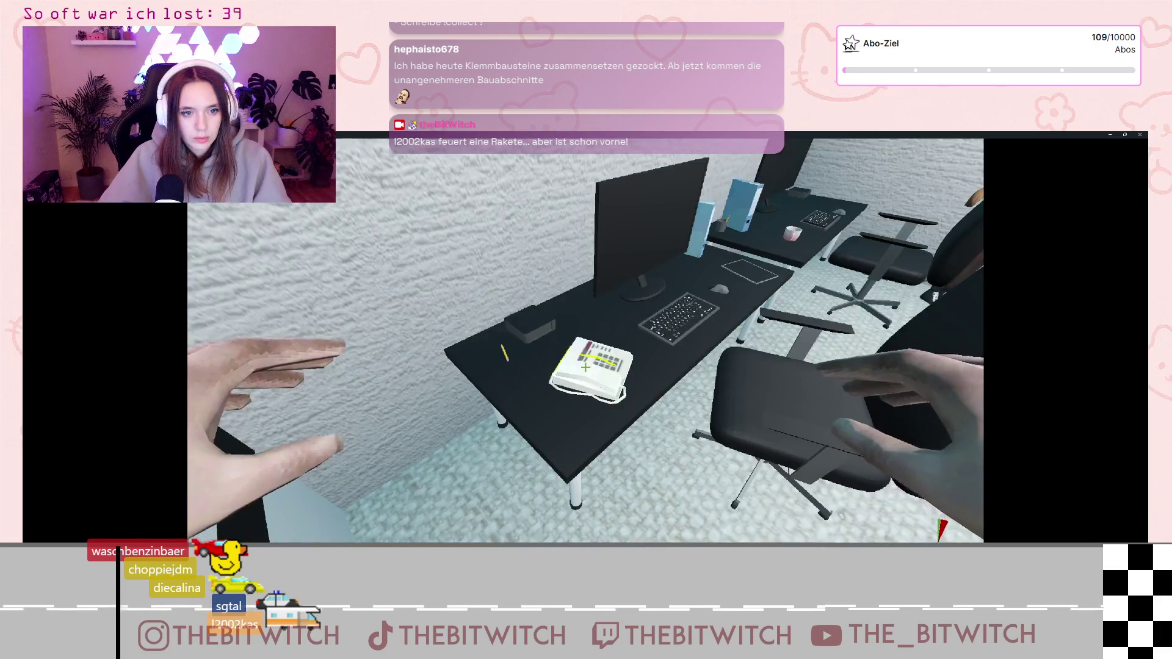
pyautogui.press('e')
pyautogui.press('e')
pyautogui.press('e')
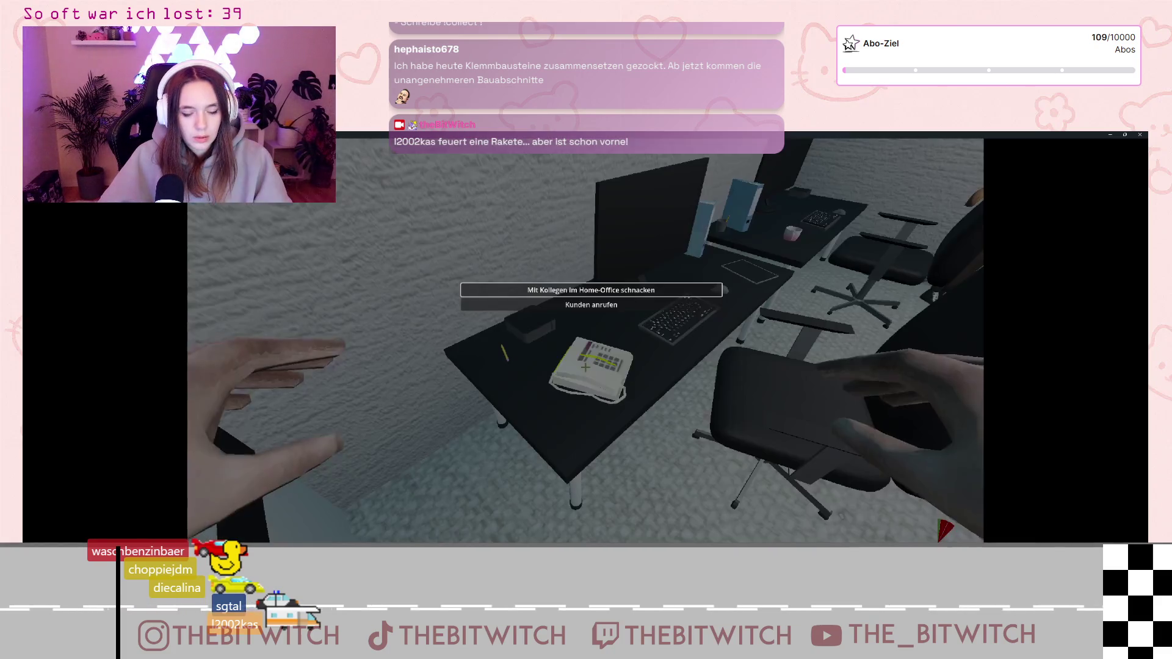
pyautogui.press('e')
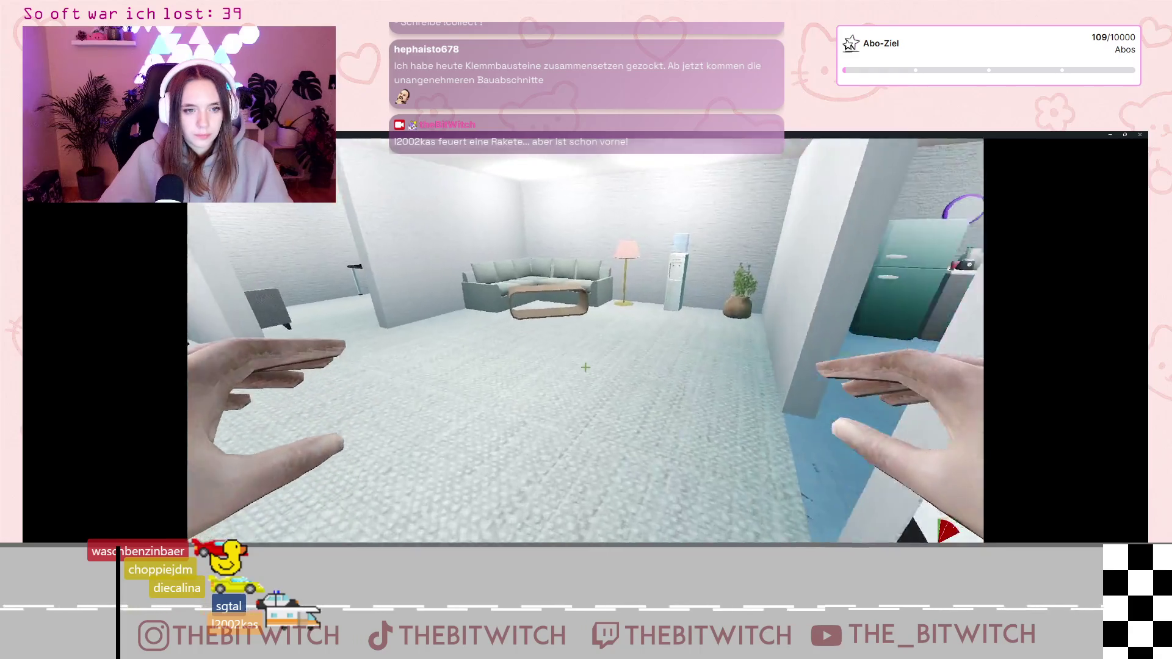
pyautogui.press('w')
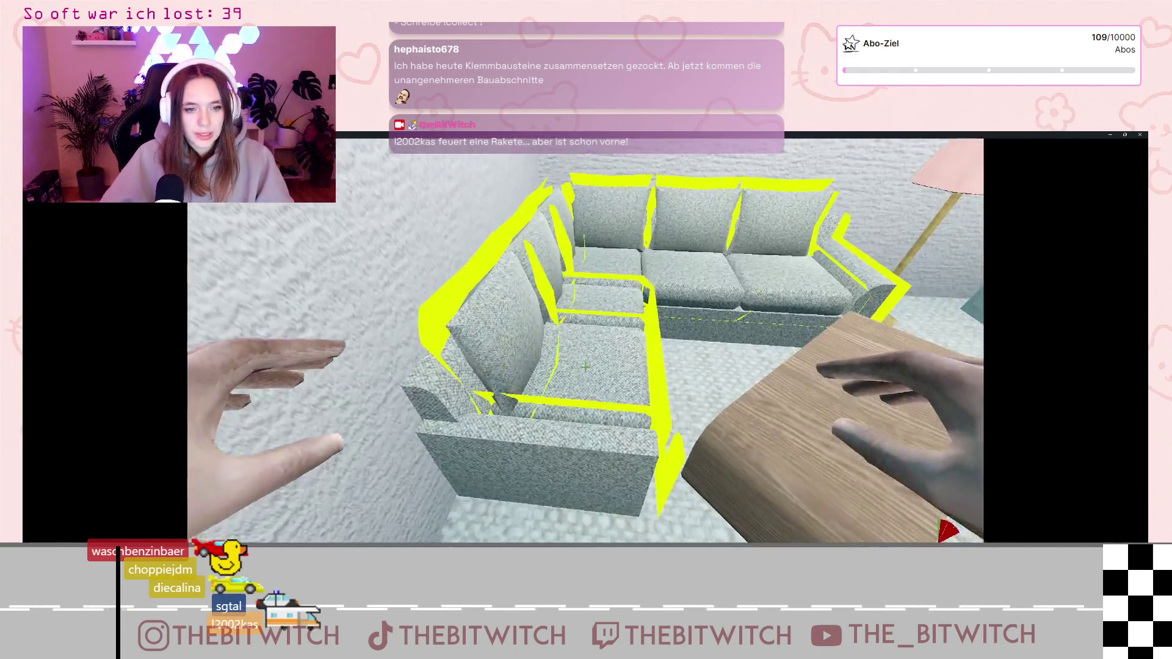
pyautogui.press('e')
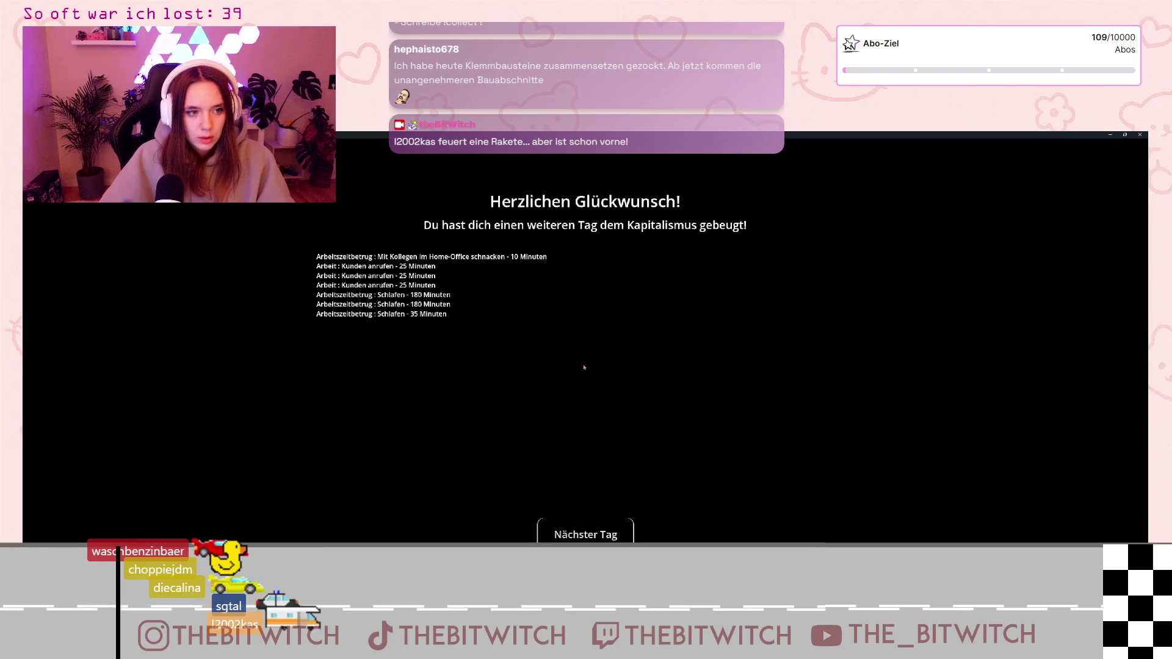
pyautogui.doubleClick(664, 134)
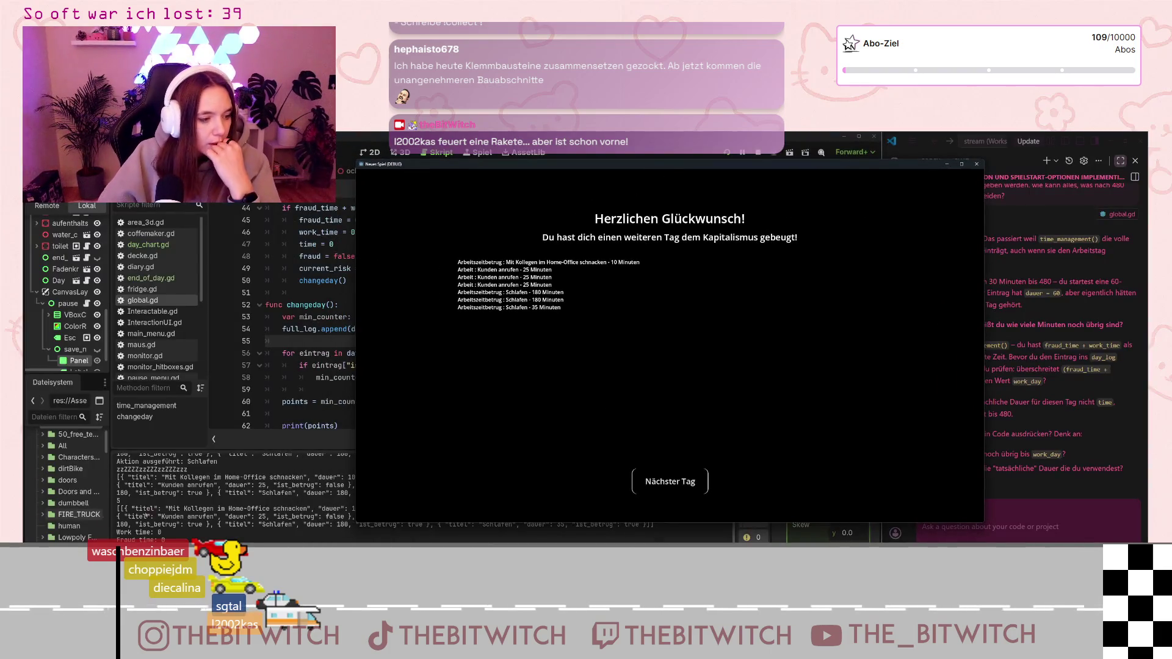
# Back in the editor, select the print(points) line and compare printed 5 with the logged 10 and 180 minutes
pyautogui.click(185, 537)
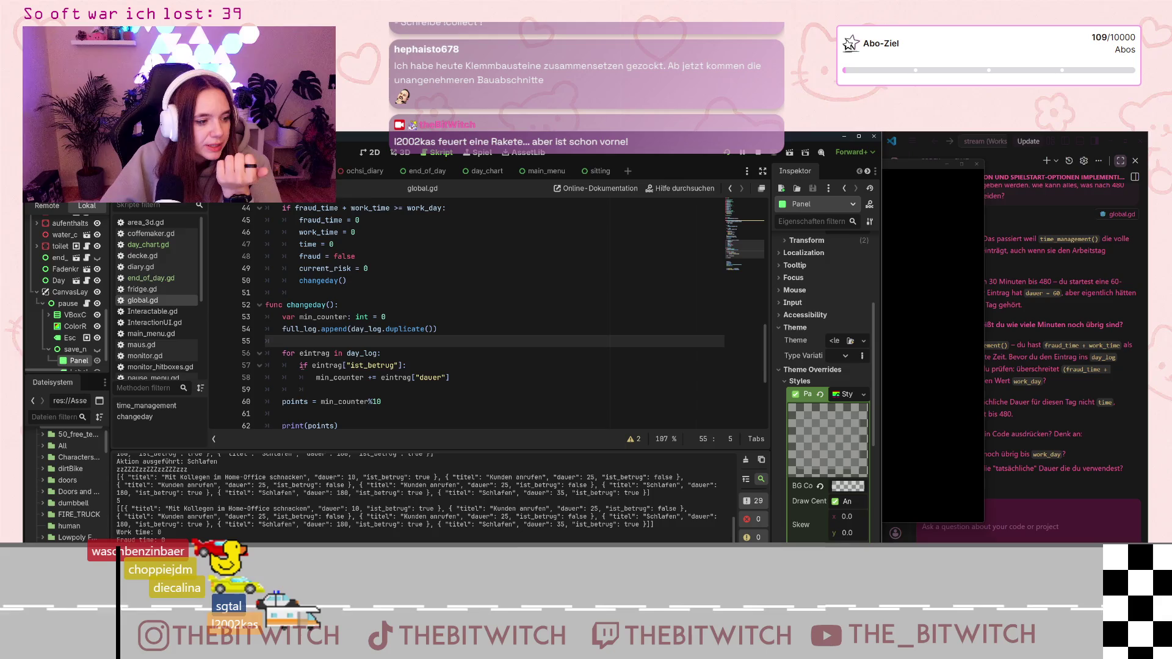
pyautogui.scroll(-1, 297, 423)
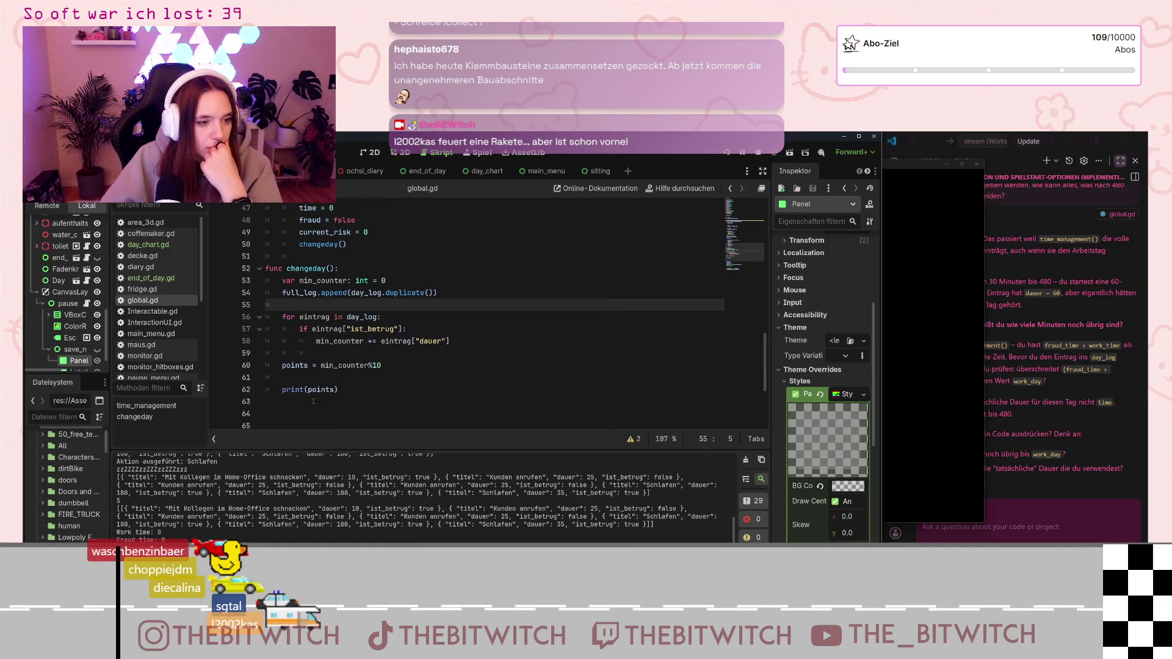
pyautogui.scroll(-3, 298, 422)
pyautogui.click(312, 261)
pyautogui.tripleClick(312, 262)
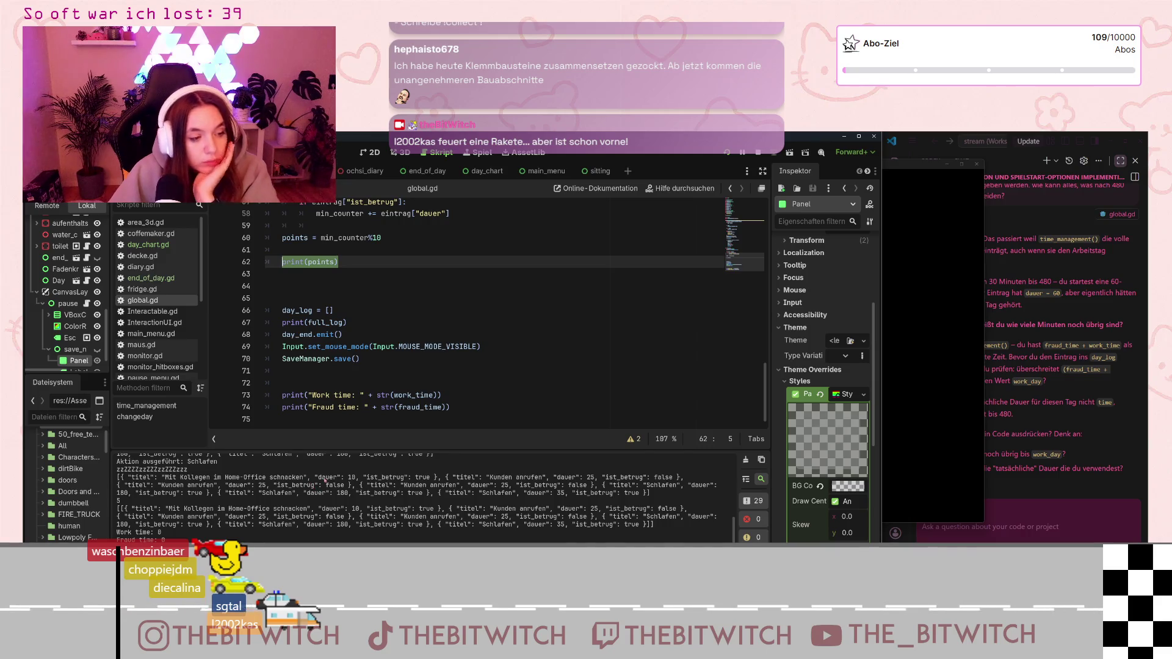
pyautogui.doubleClick(351, 478)
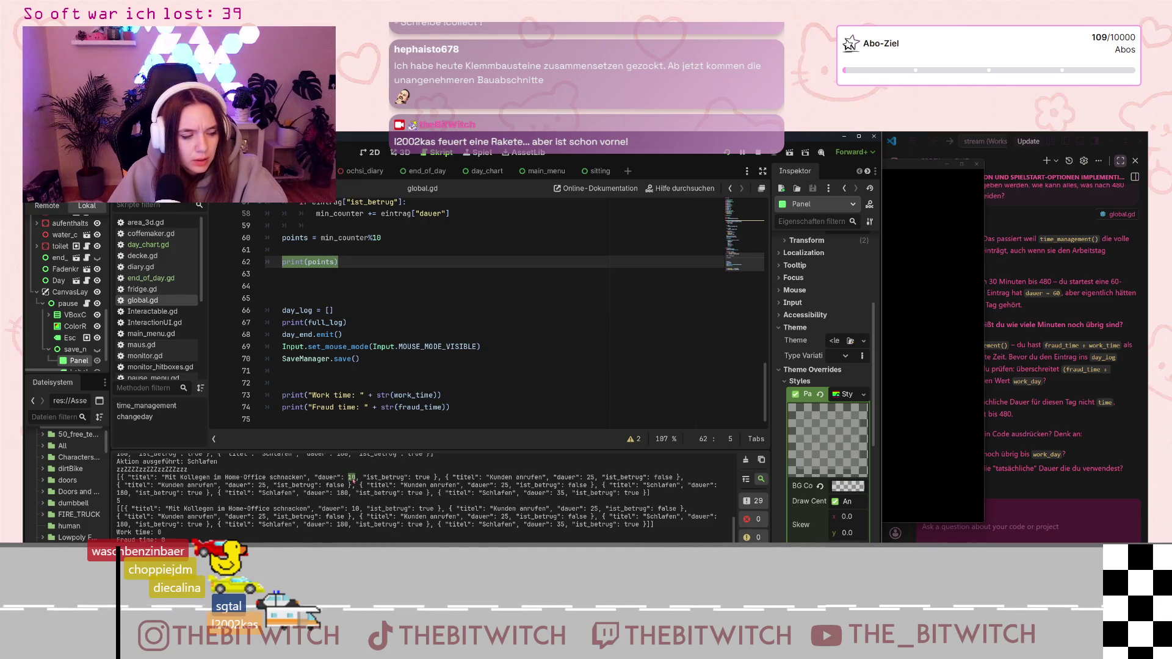
pyautogui.doubleClick(342, 493)
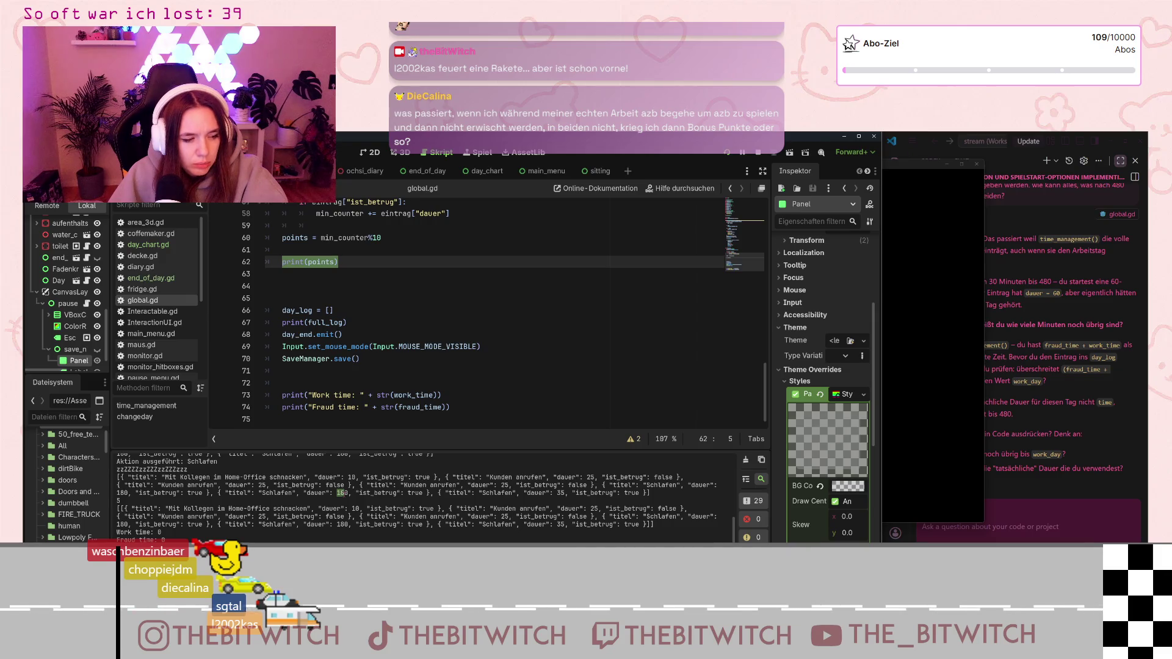
pyautogui.click(351, 372)
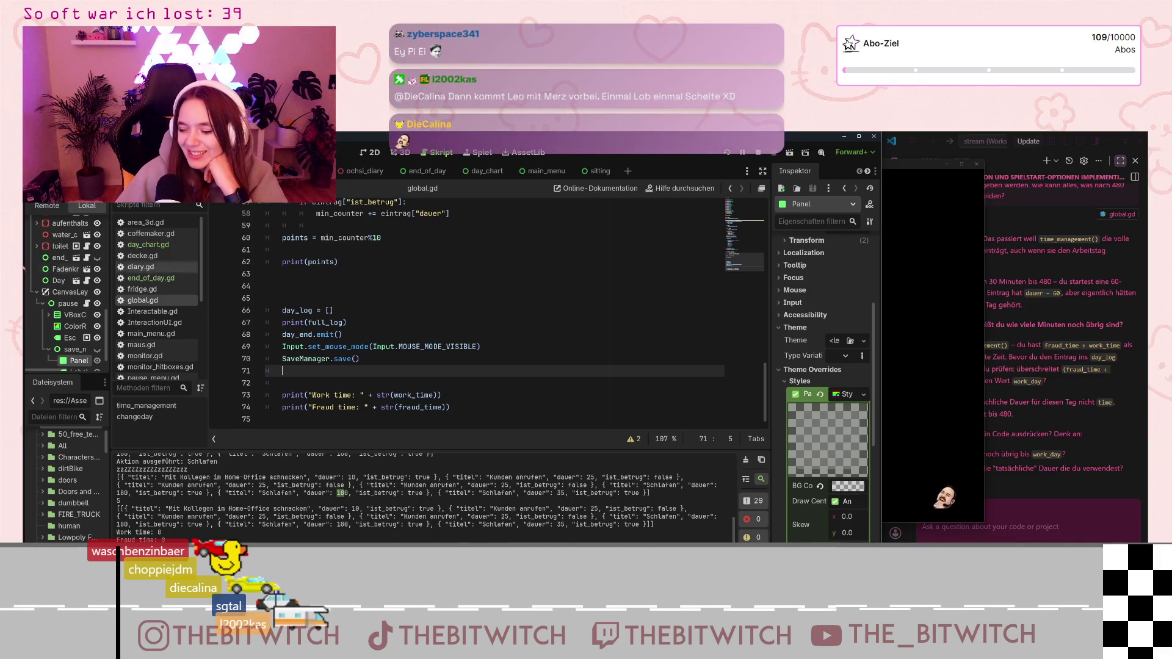
pyautogui.scroll(4, 376, 319)
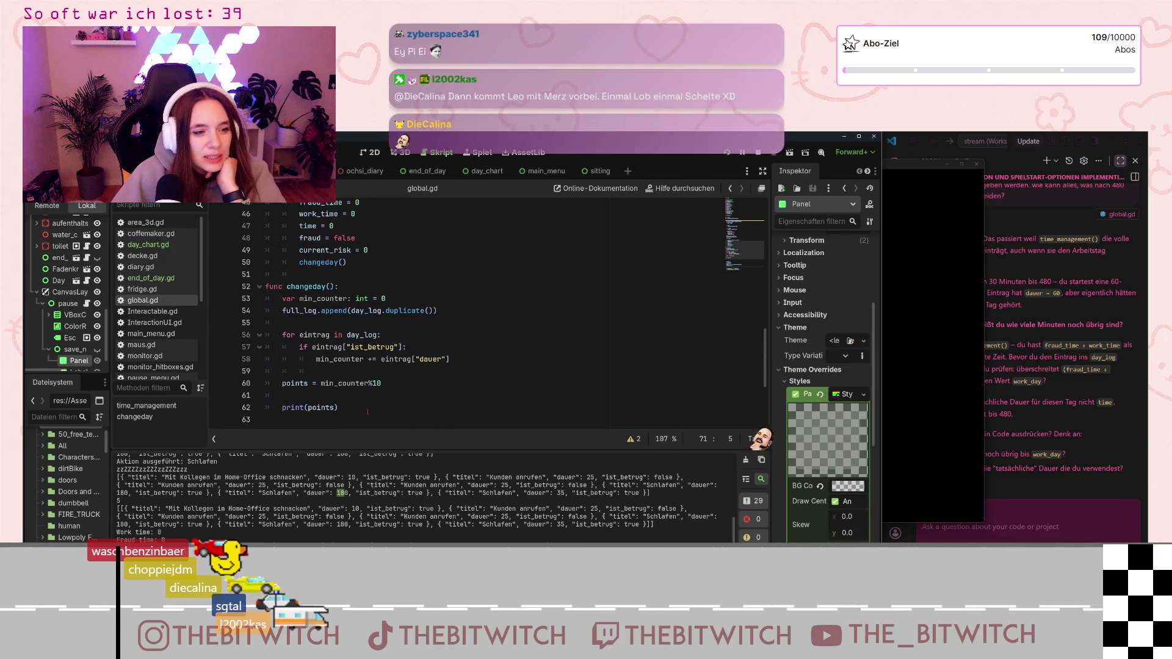
pyautogui.click(322, 383)
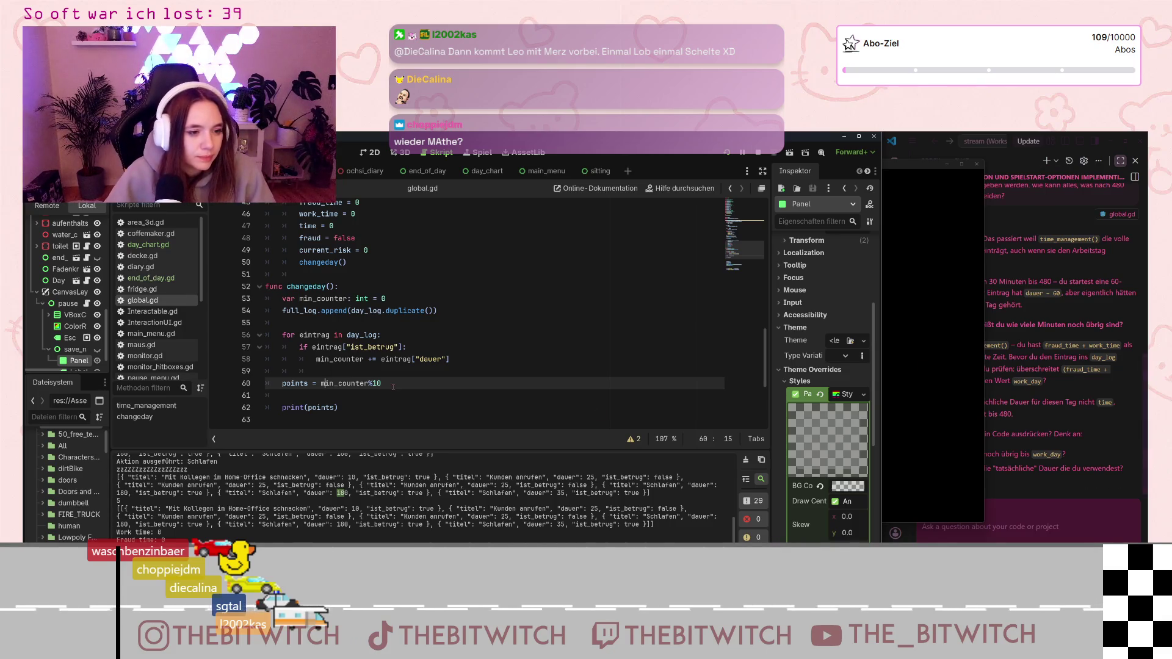
# Widen VS Code and select the fraud-minutes points code on lines 56–63 as chat context
pyautogui.moveTo(382, 383)
pyautogui.mouseDown()
pyautogui.moveTo(269, 347)
pyautogui.moveTo(265, 334)
pyautogui.mouseUp()
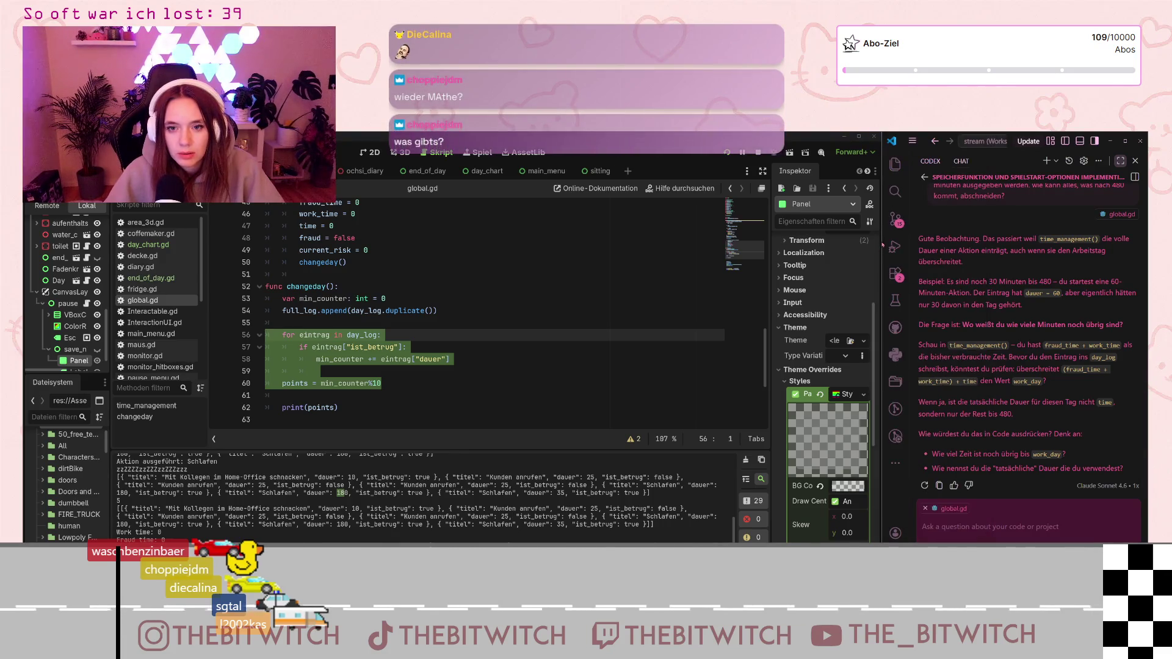
pyautogui.moveTo(882, 244); pyautogui.dragTo(647, 366)
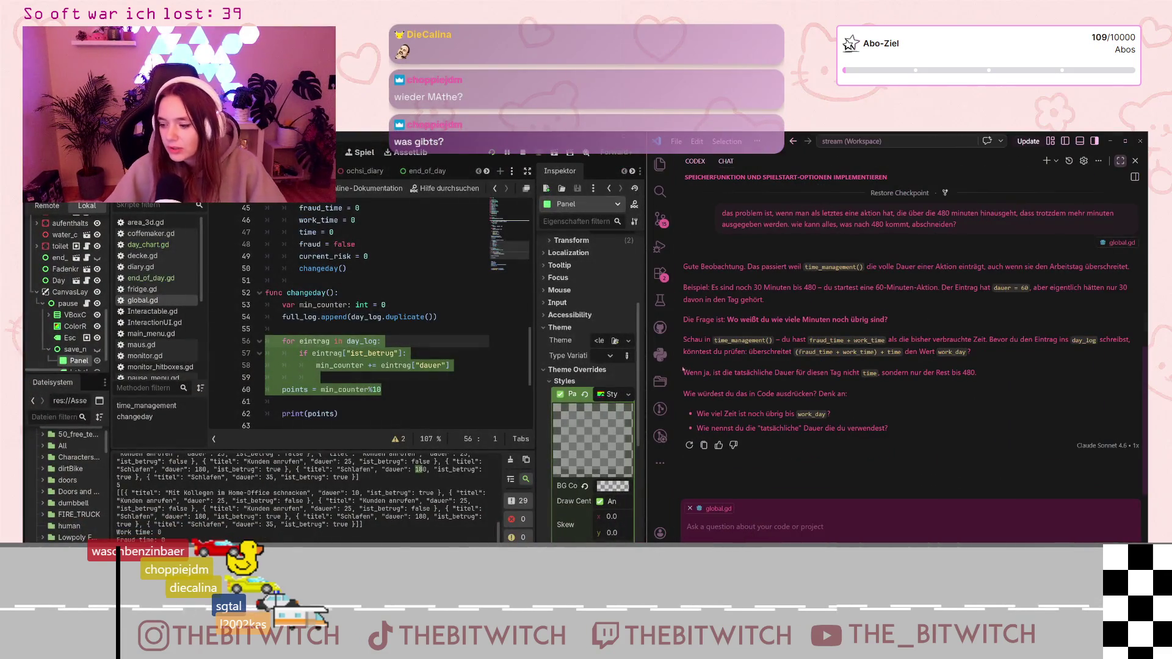
pyautogui.click(660, 163)
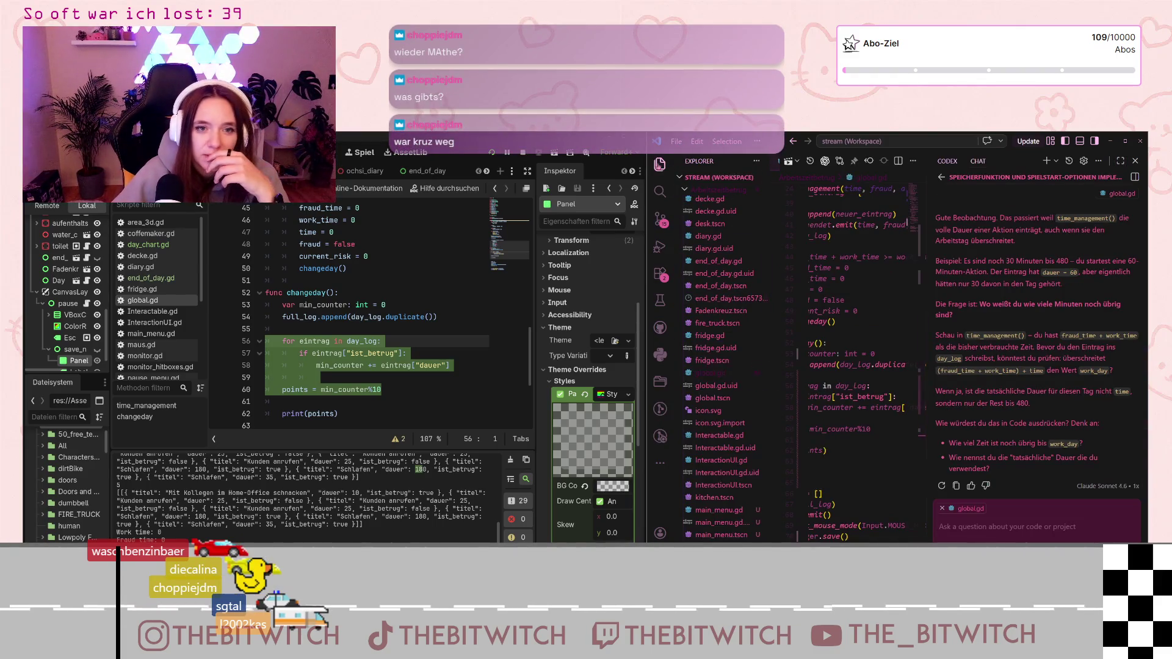
pyautogui.hotkey('ctrl', 'b')
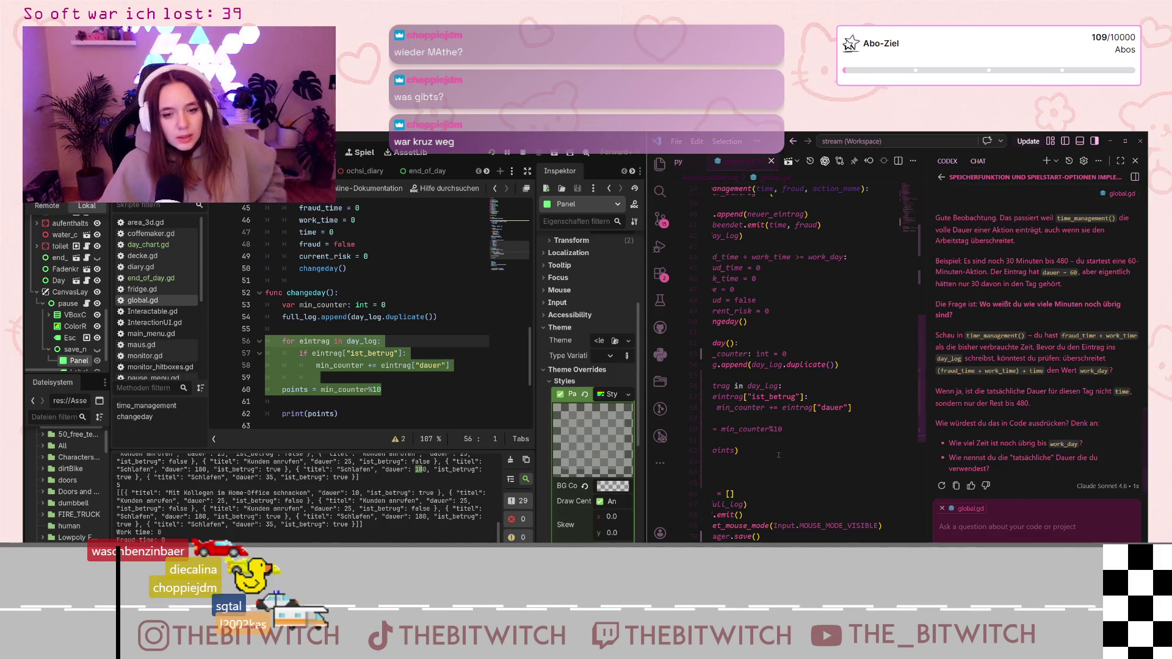
pyautogui.hscroll(-2, 805, 363)
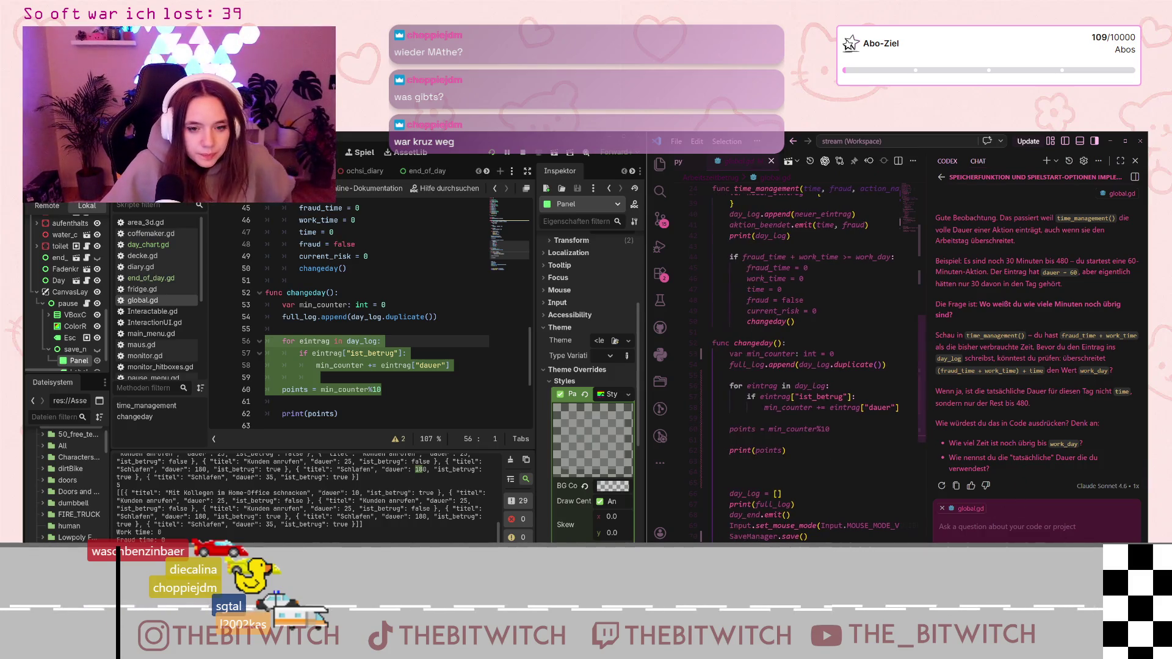
pyautogui.moveTo(822, 455); pyautogui.dragTo(712, 386)
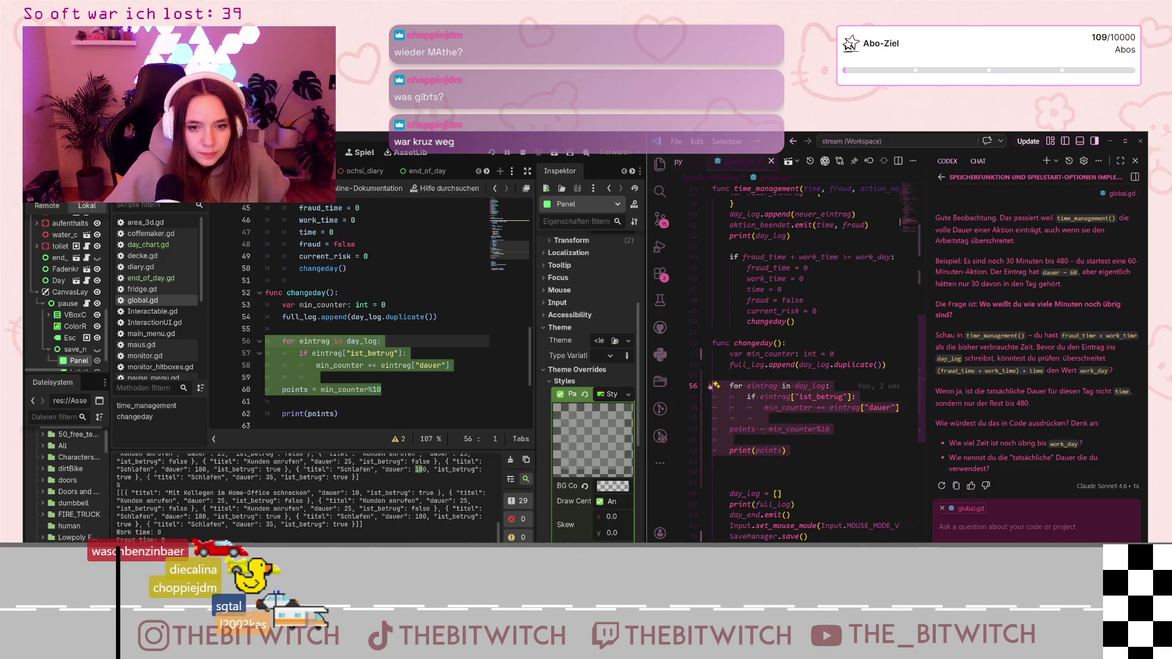
# Ask the assistant, in German, why the points calculation fails now that the surplus issue is fixed
pyautogui.click(1052, 516)
pyautogui.write('also ich habe die ')
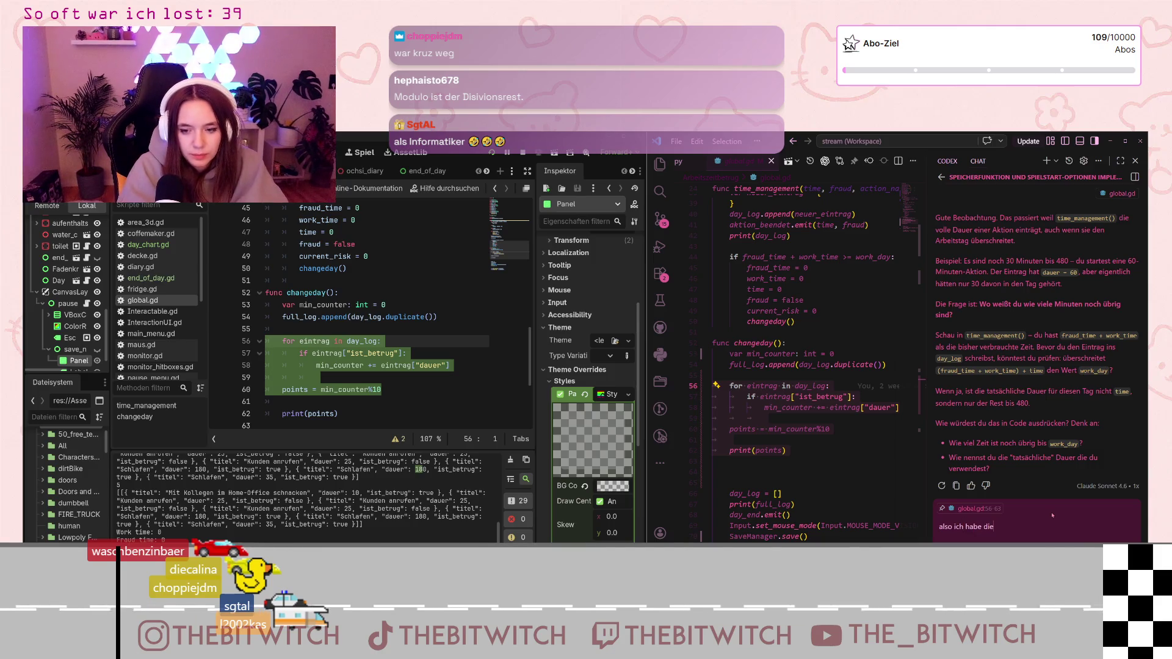
pyautogui.write('überschu')
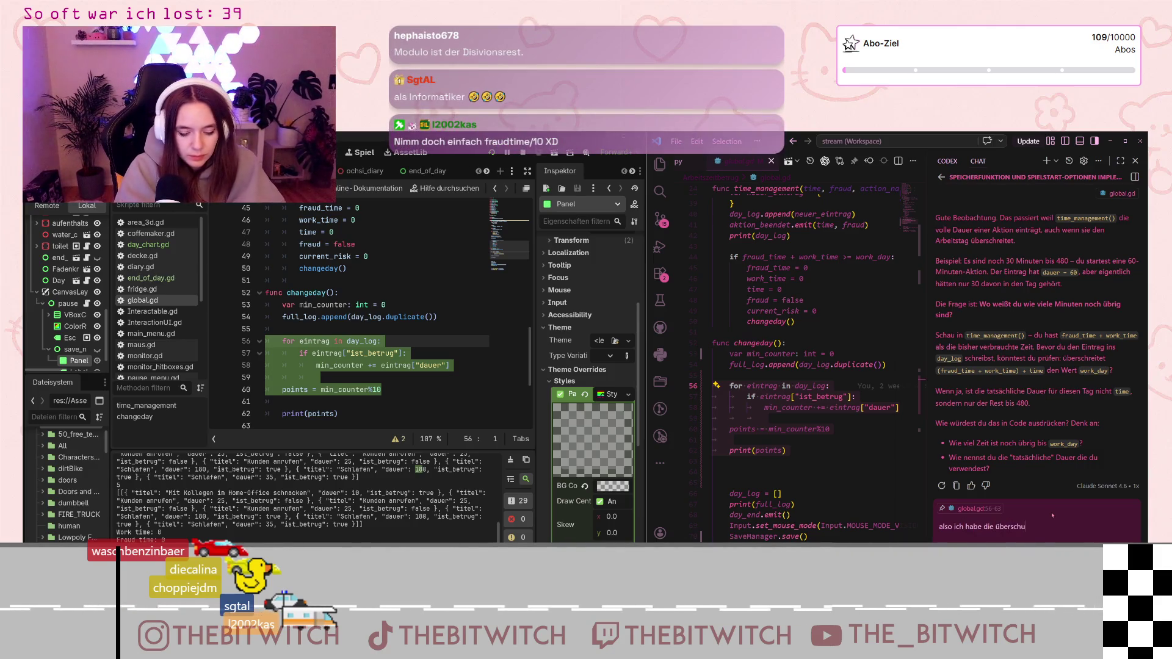
pyautogui.write('ss problematik jetzt')
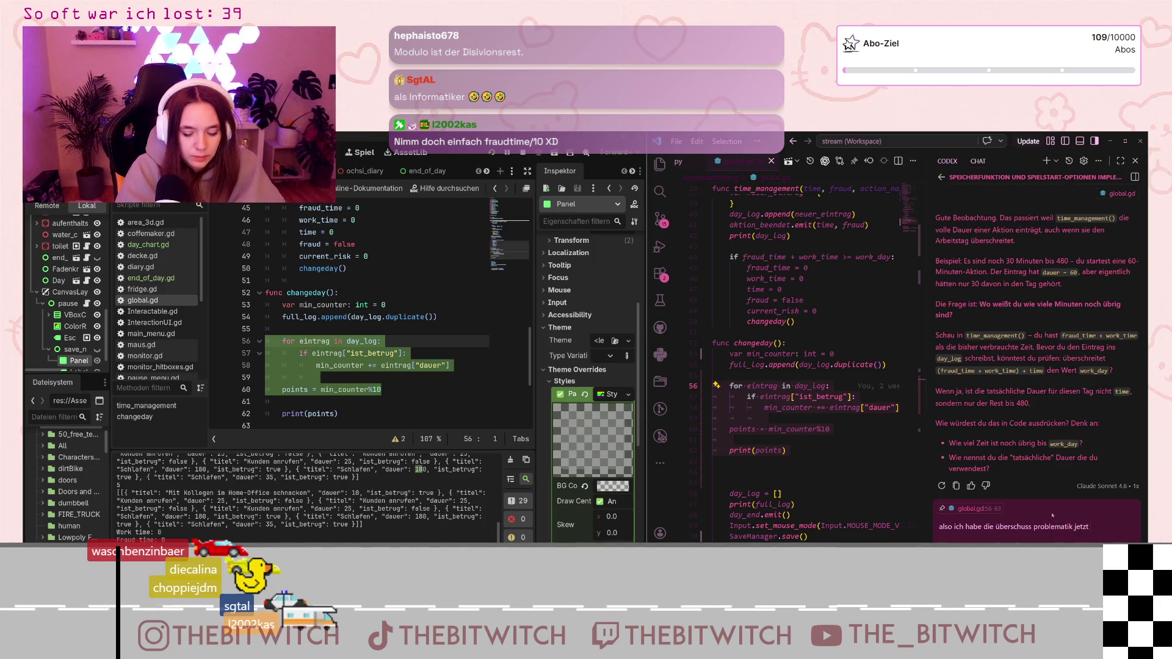
pyautogui.write(' weiterobe')
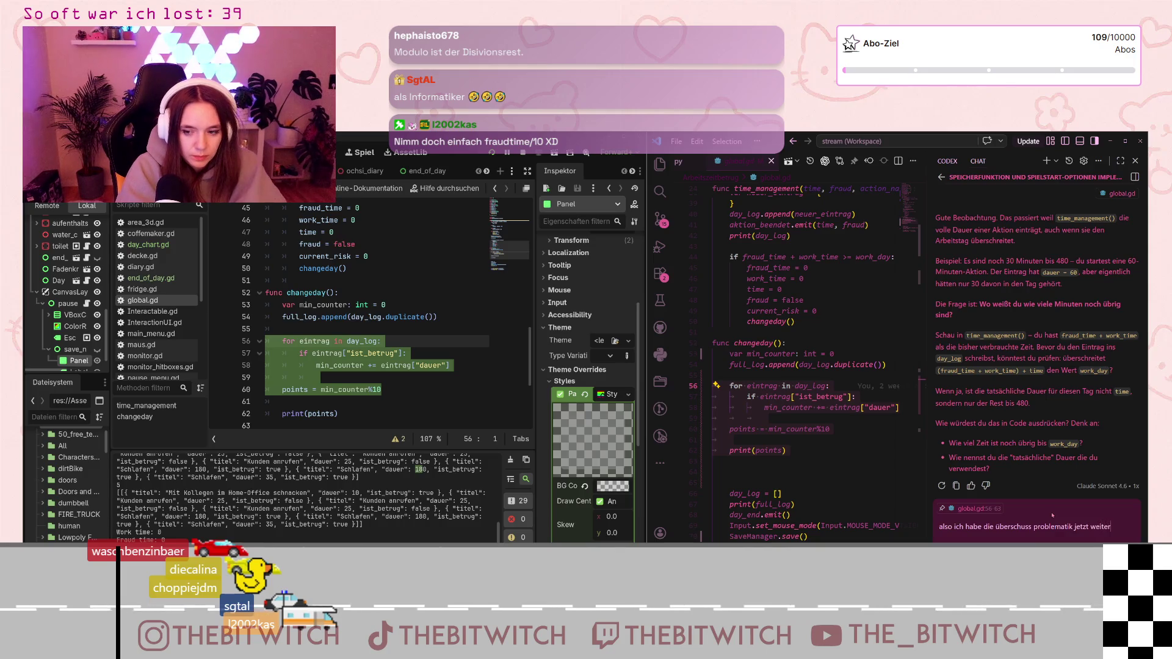
pyautogui.press('BackSpace')
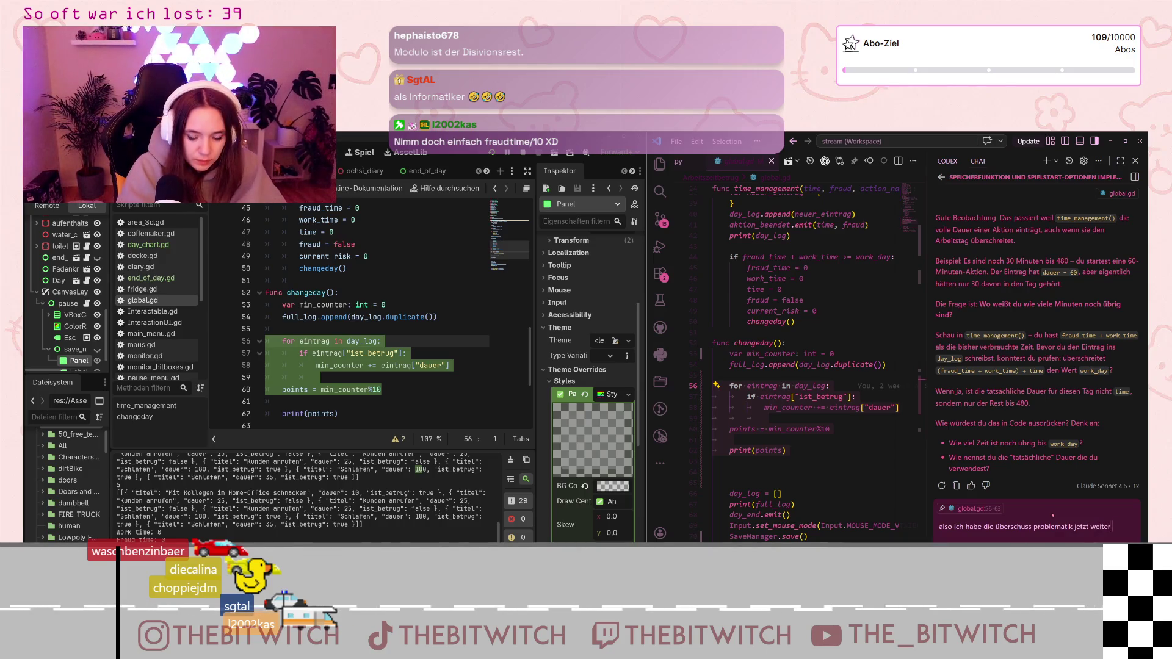
pyautogui.write('oben gelöst,')
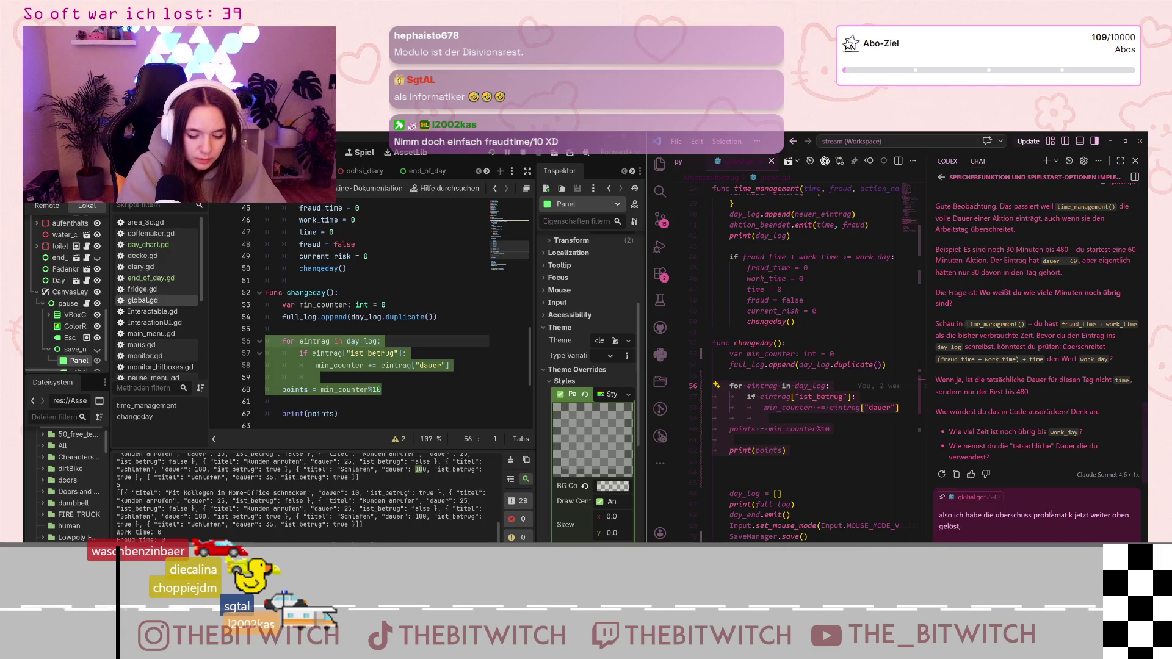
pyautogui.write(' aber war')
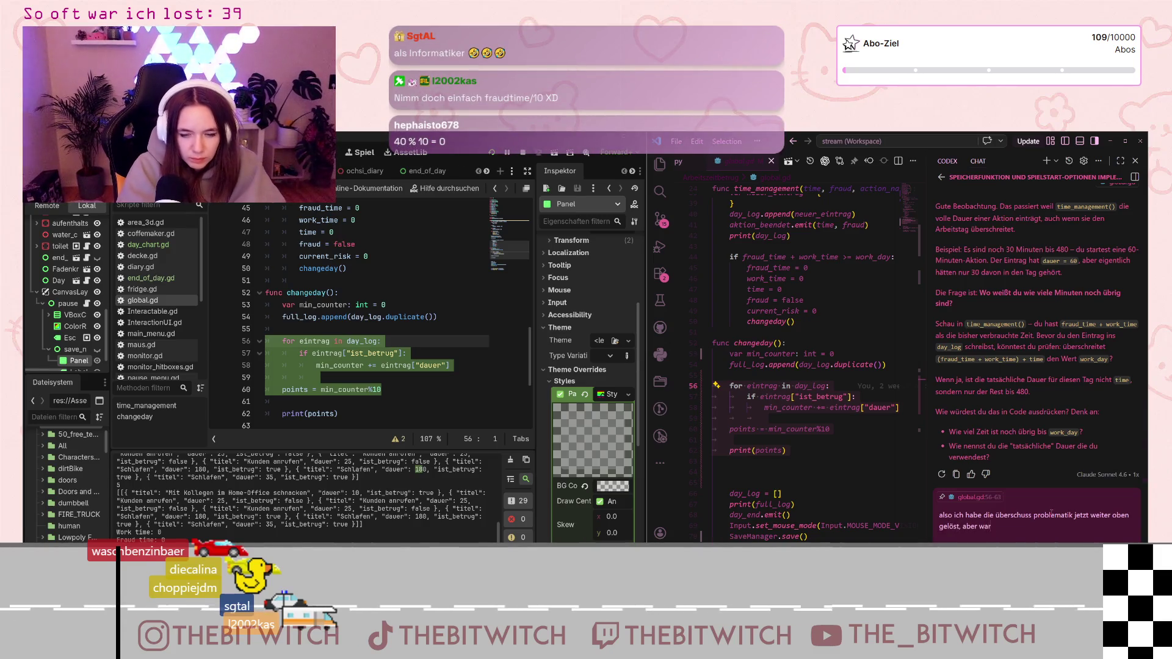
pyautogui.write('um funktion')
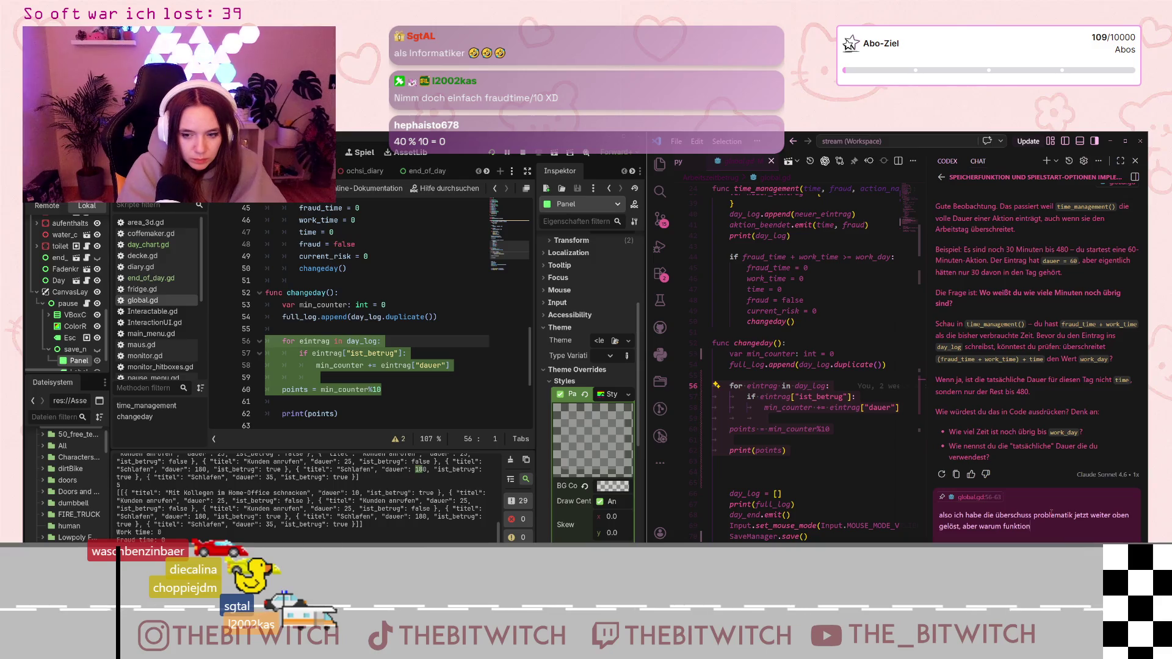
pyautogui.write('iert das ')
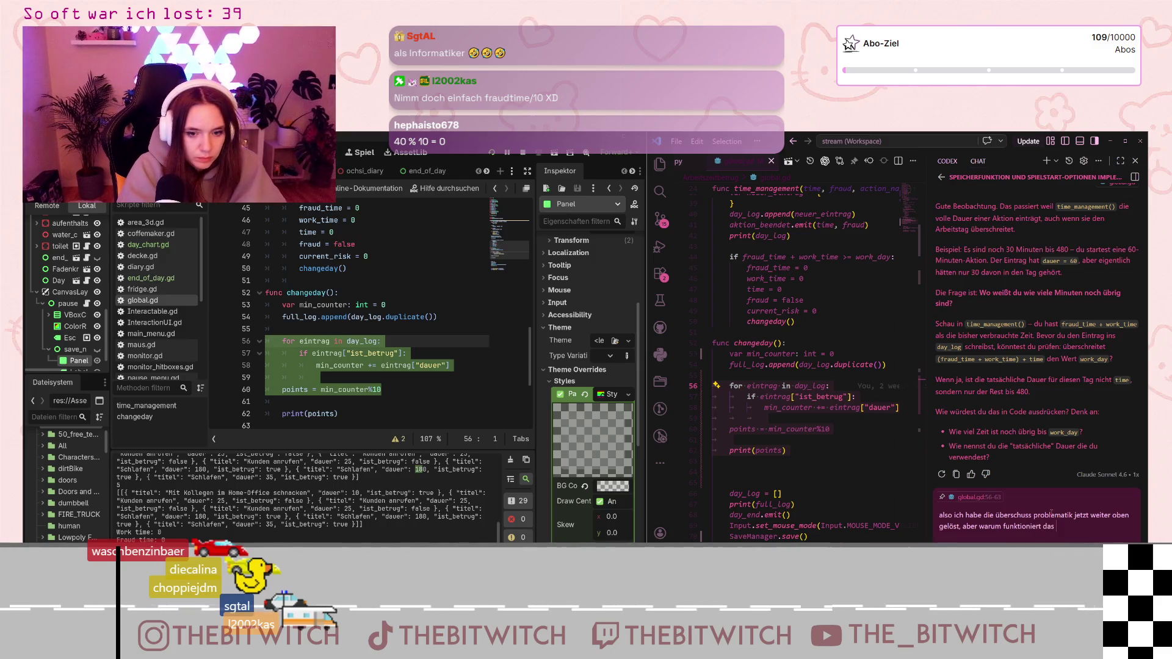
pyautogui.write('hier nicht mit dem p')
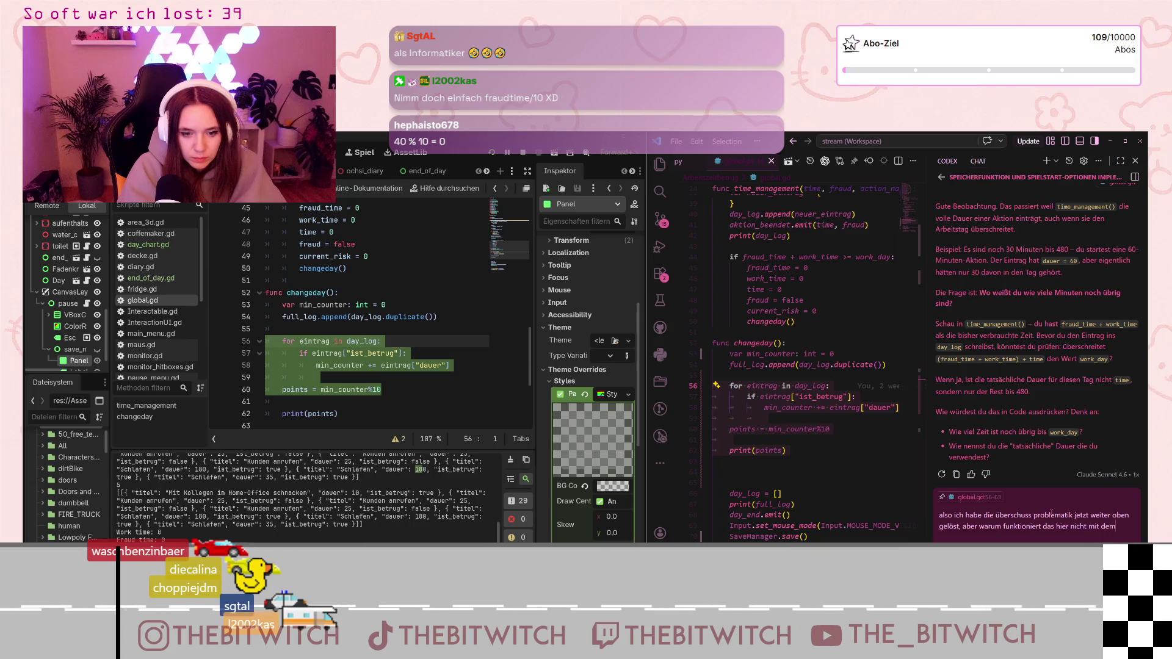
pyautogui.write('un')
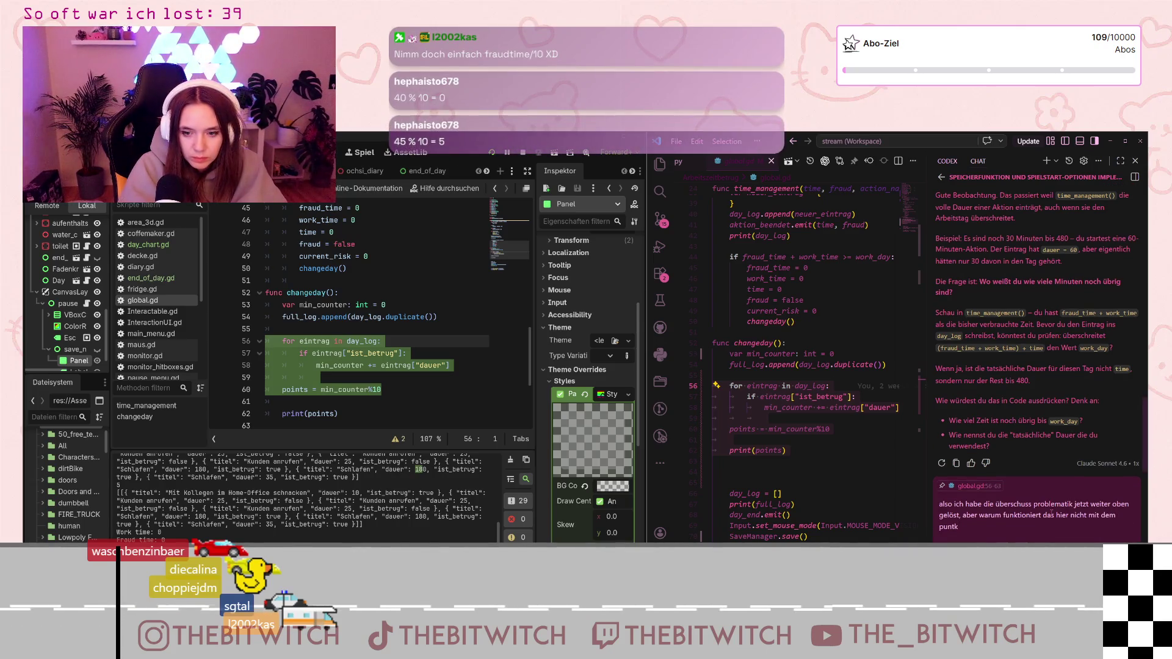
pyautogui.write('kten?')
pyautogui.press('Return')
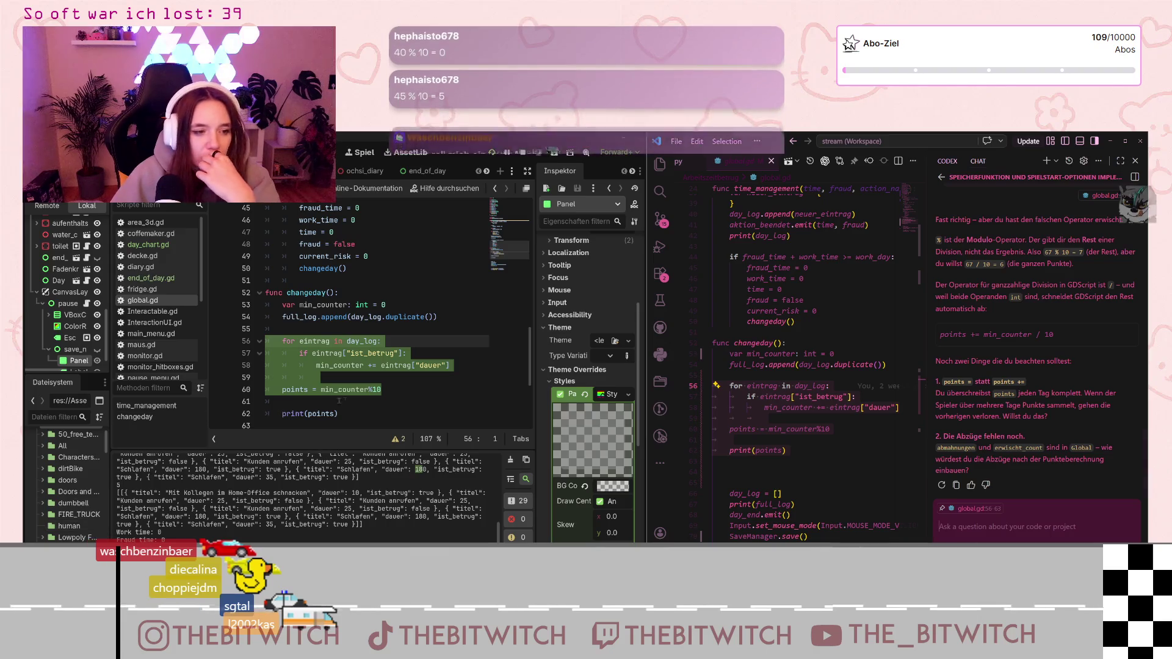
# Change line 60 to points = min_counter/10 instead of modulo and save global.gd
pyautogui.click(373, 390)
pyautogui.press('BackSpace')
pyautogui.write('/')
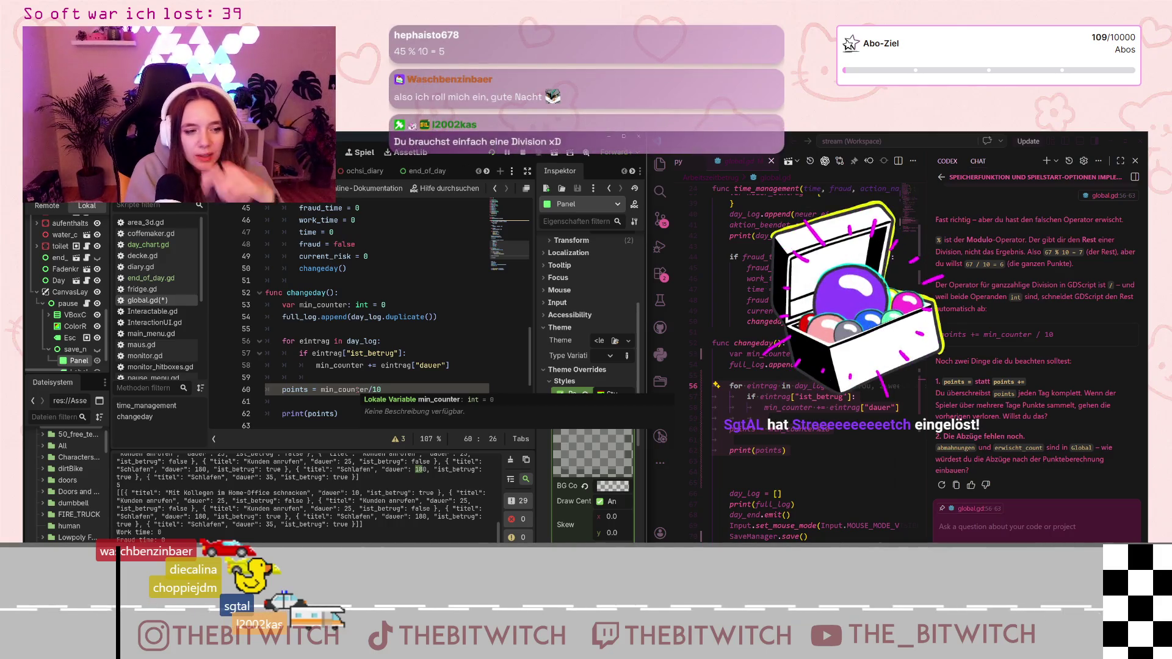
pyautogui.press('End')
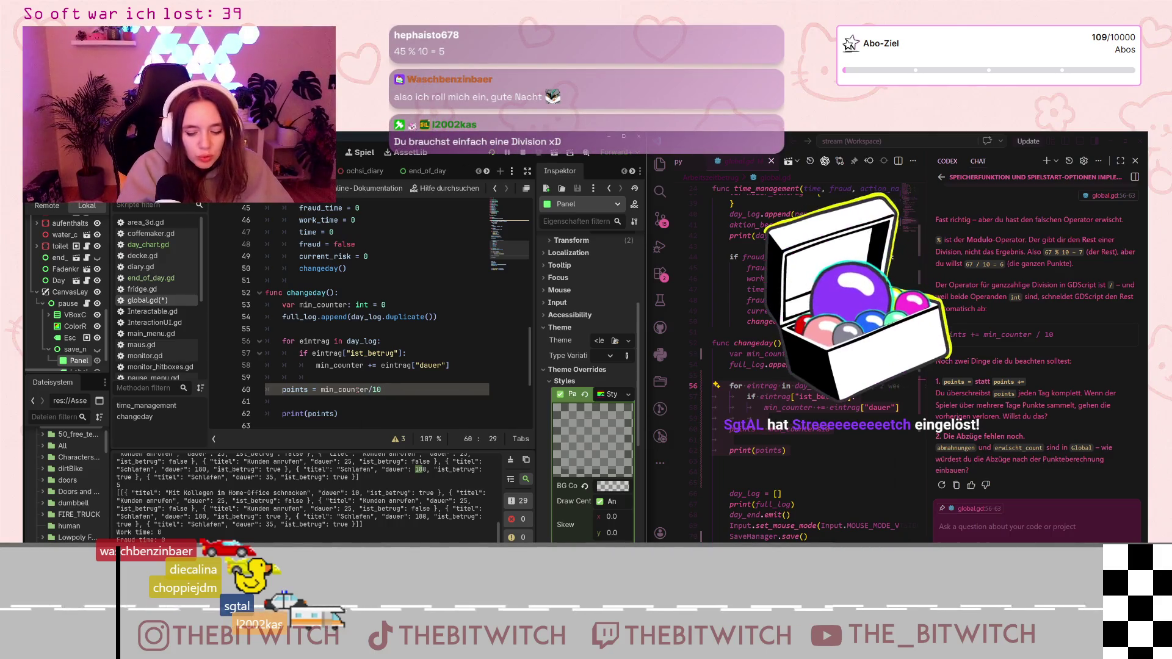
pyautogui.write(' %')
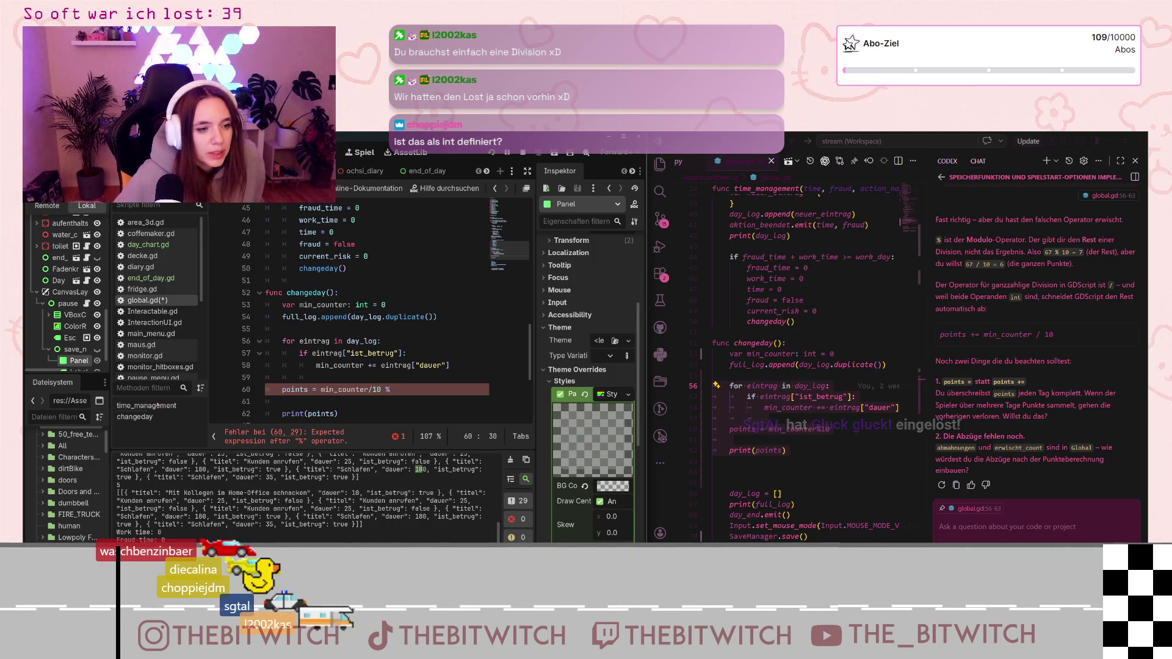
pyautogui.scroll(10, 369, 301)
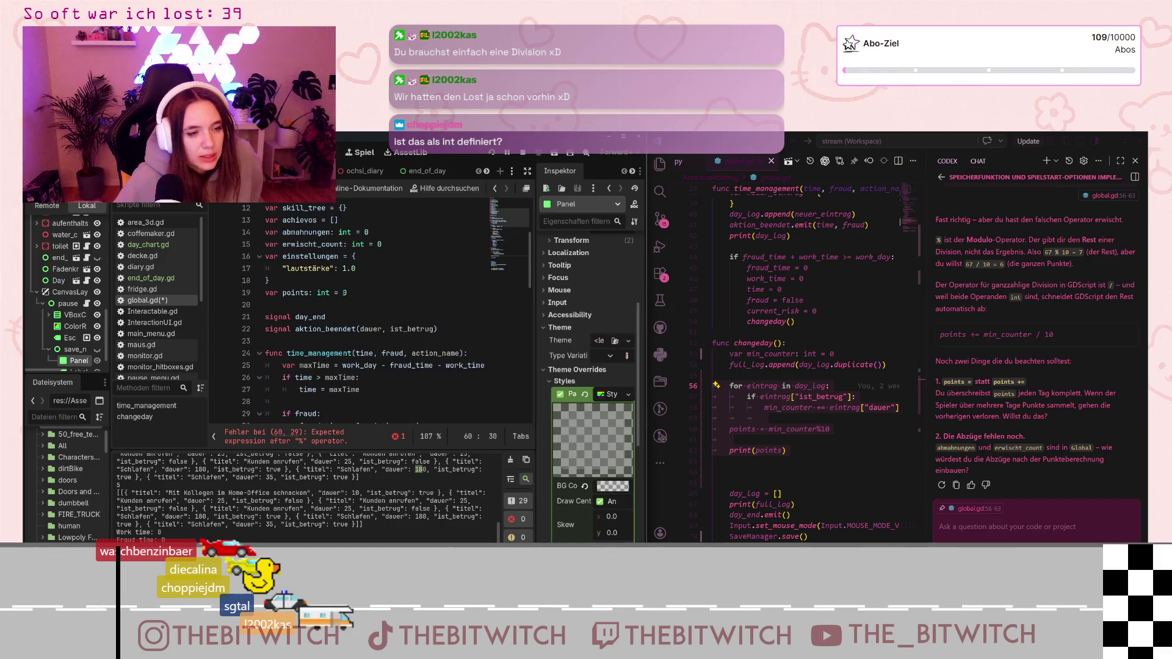
pyautogui.scroll(-15, 359, 288)
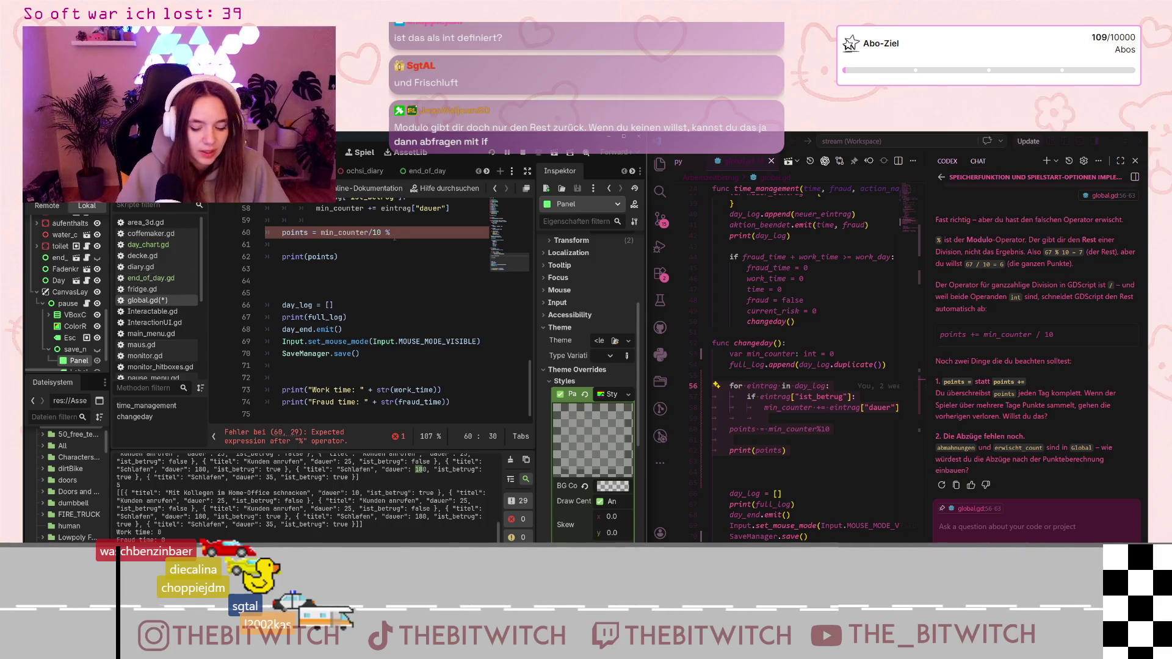
pyautogui.press('Down')
pyautogui.press('Down')
pyautogui.press('Down')
pyautogui.hotkey('ctrl', 's')
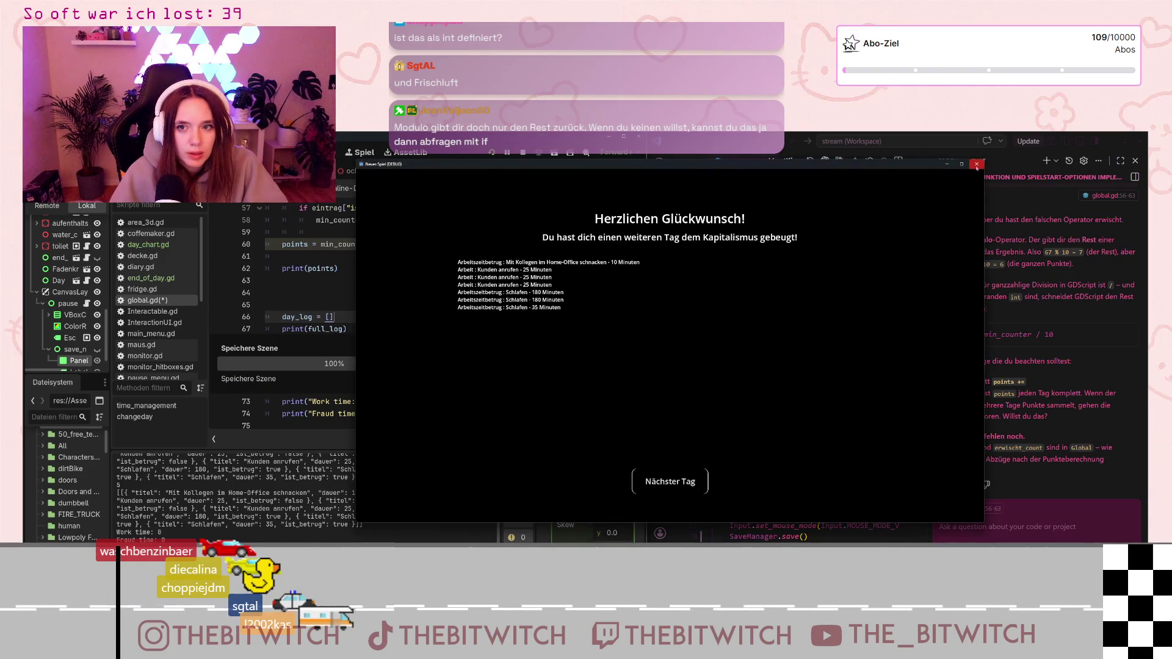
# Run the game in a smaller window, start a new save and dismiss the Leo war LOST message
pyautogui.click(977, 165)
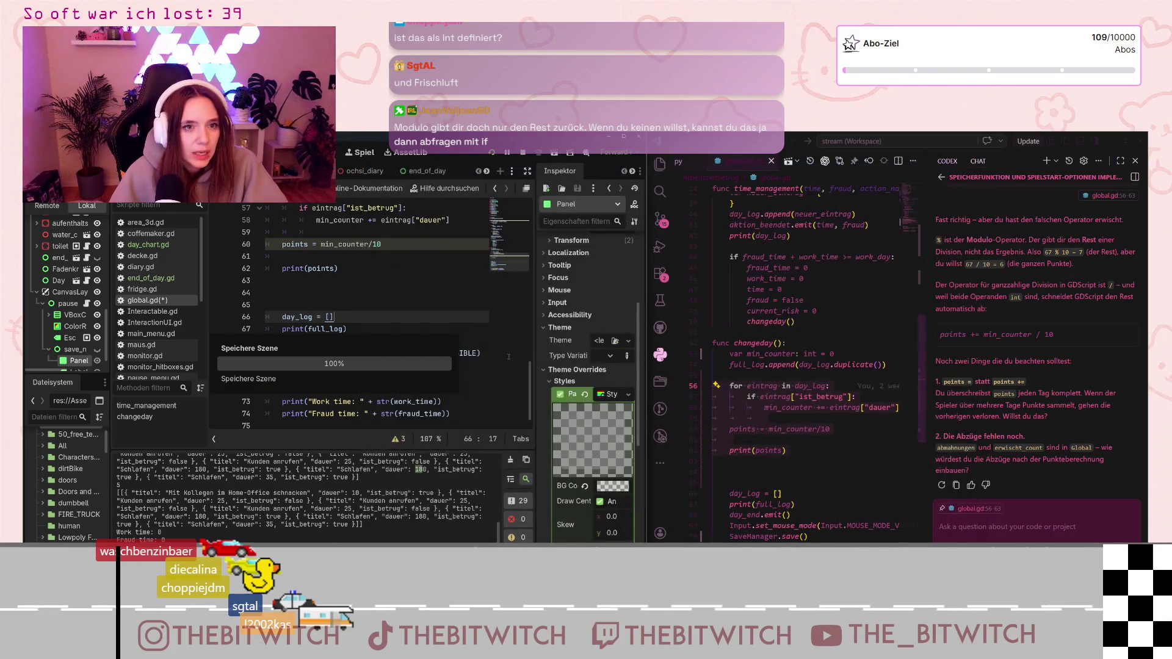
pyautogui.click(491, 153)
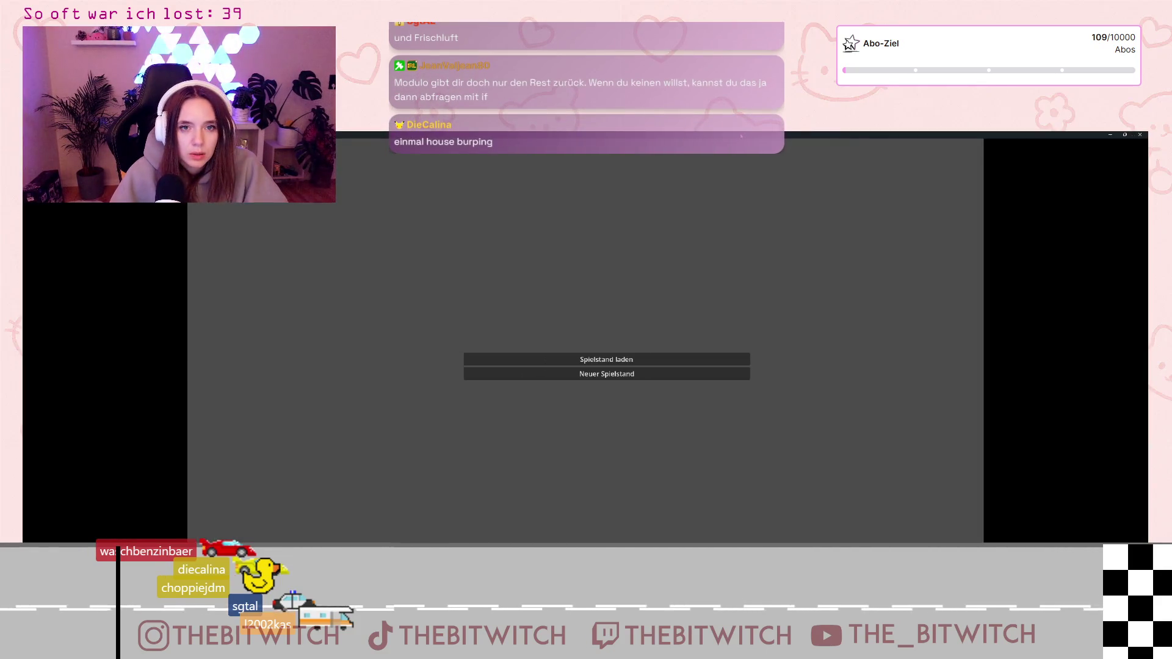
pyautogui.doubleClick(805, 133)
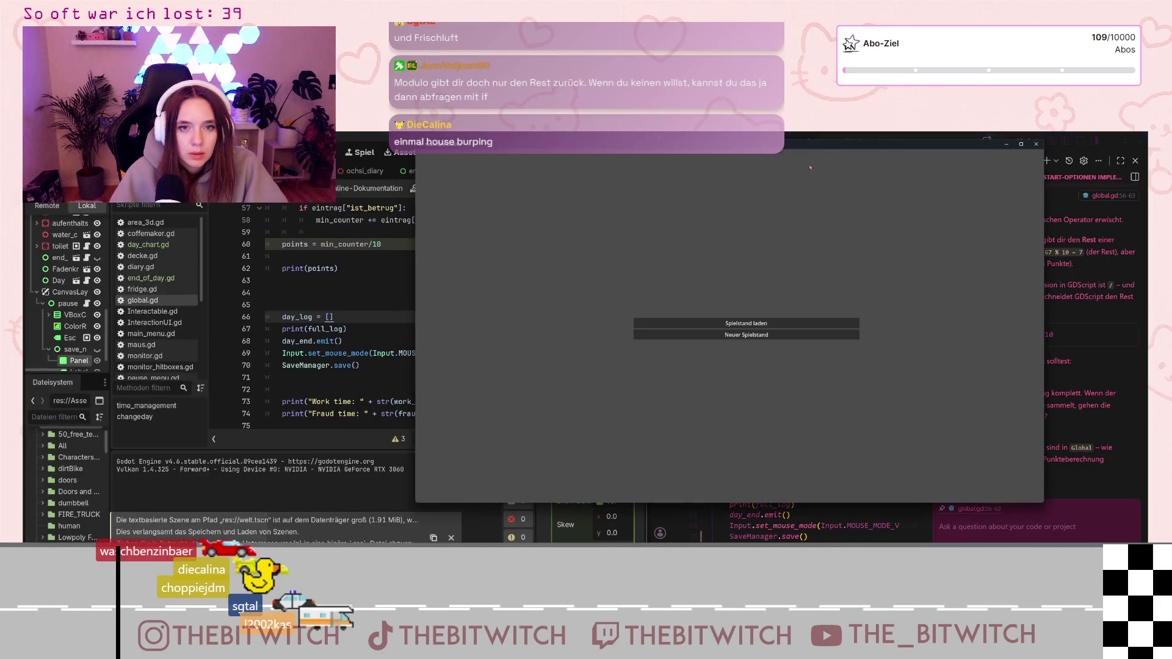
pyautogui.click(753, 335)
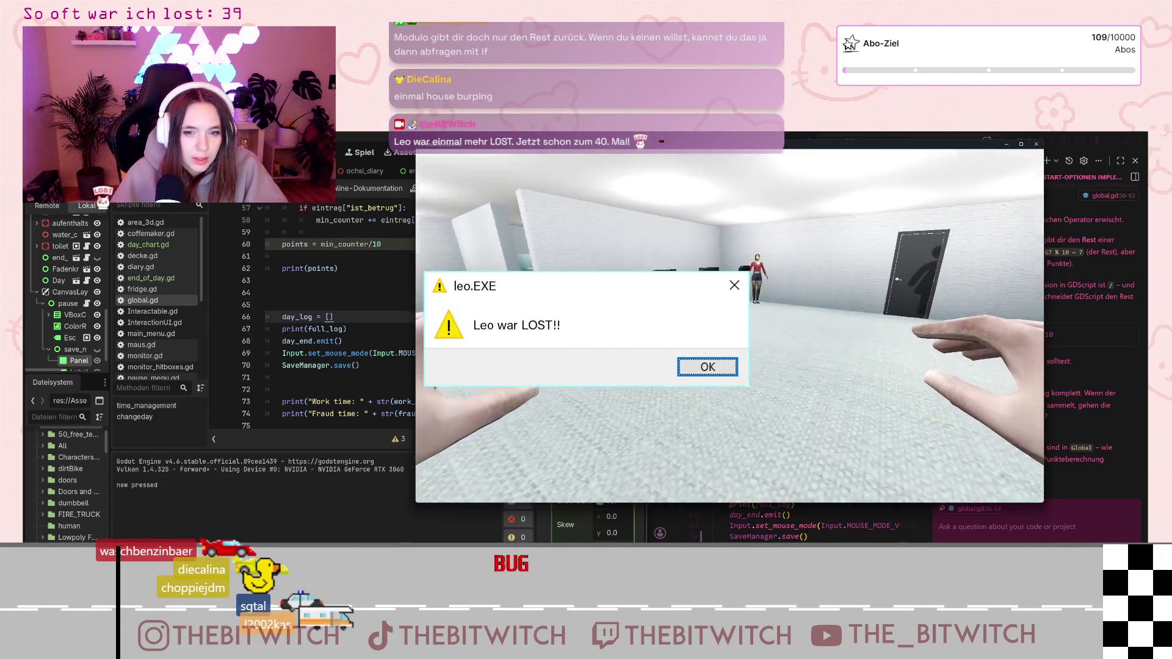
pyautogui.press('Return')
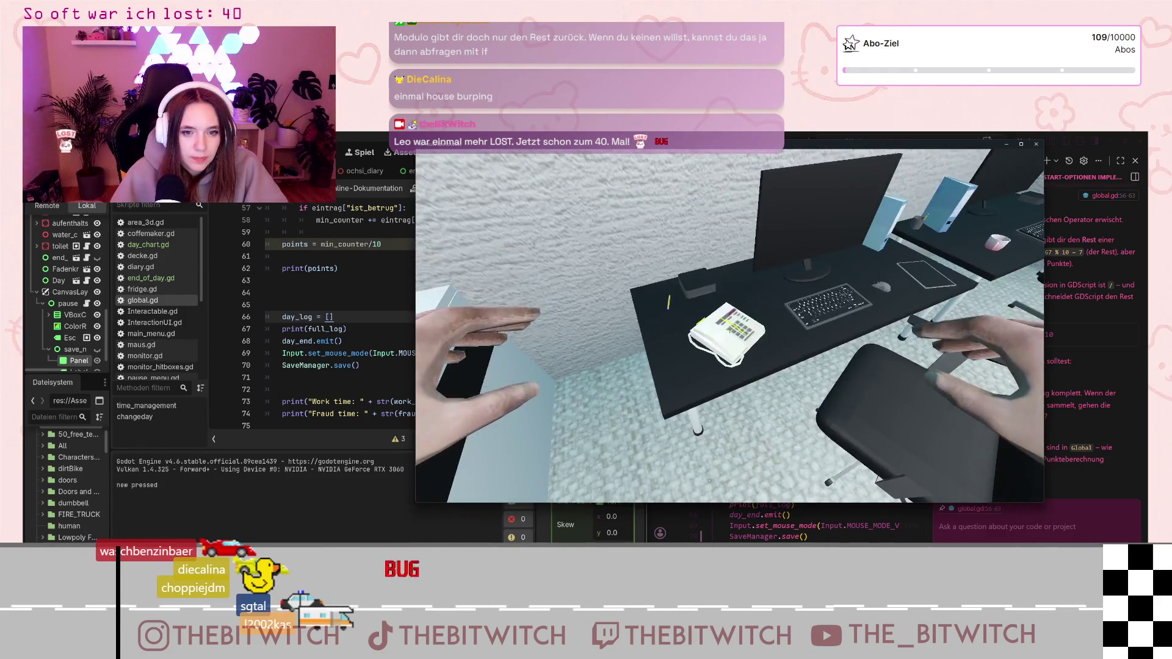
# At the desk phone, log two colleague chats and two customer calls
pyautogui.click(729, 329)
pyautogui.click(781, 269)
pyautogui.click(729, 326)
pyautogui.click(735, 279)
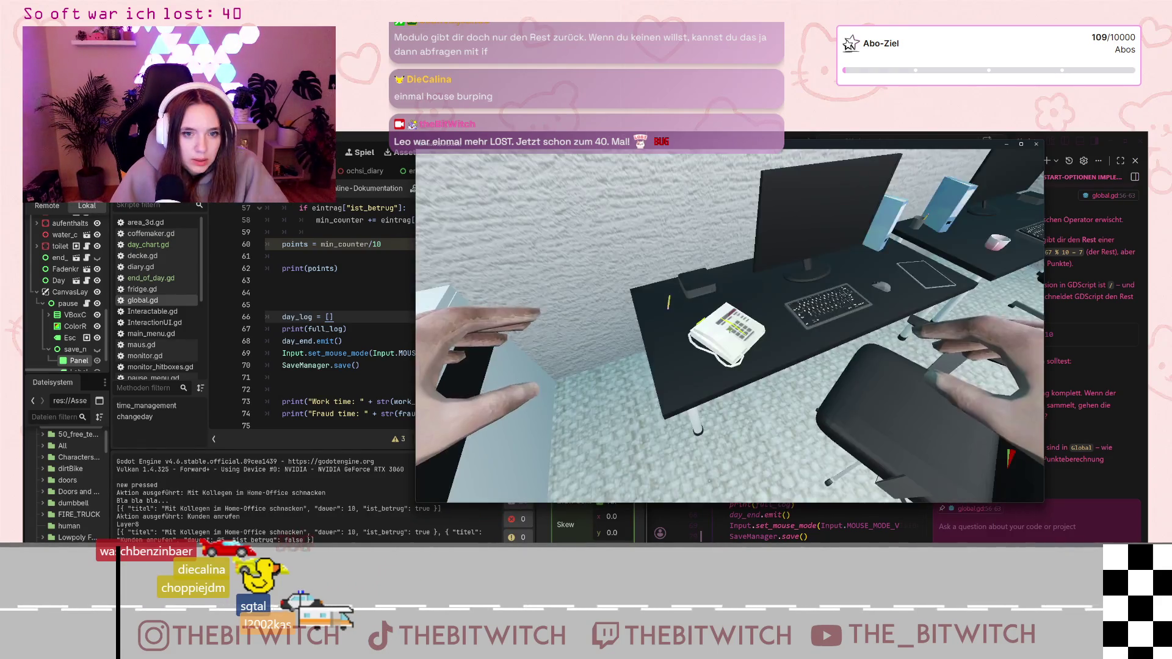
pyautogui.click(729, 326)
pyautogui.click(735, 269)
pyautogui.click(730, 326)
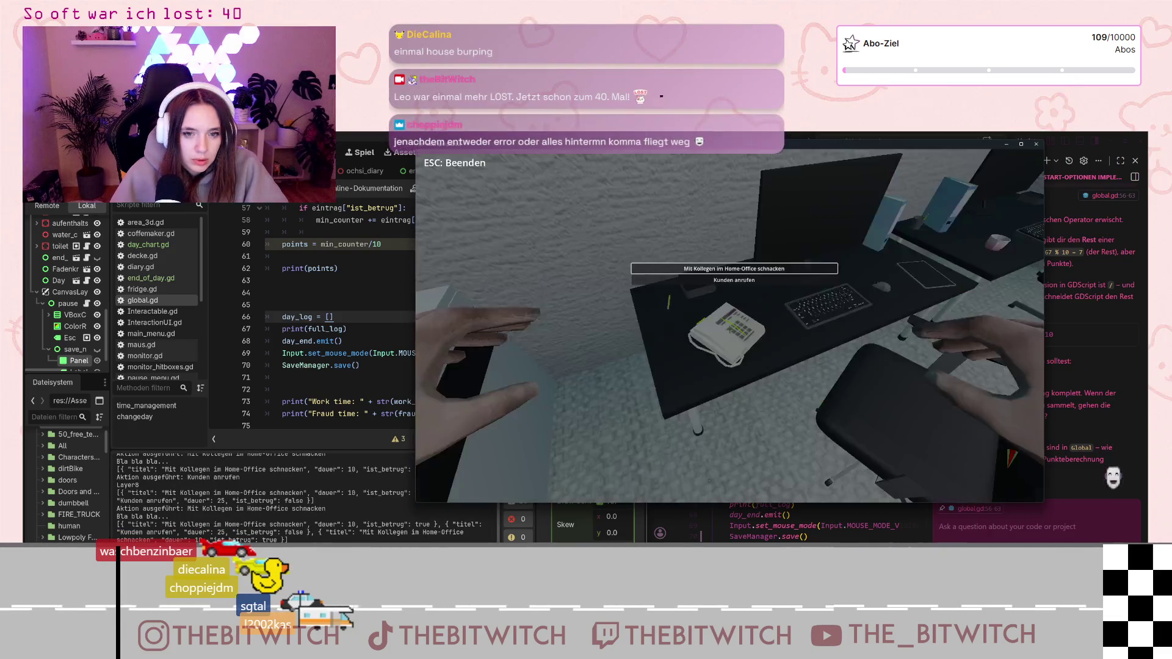
pyautogui.click(734, 280)
# Sleep twice on the sofa to end the workday, then return to the Godot editor
pyautogui.press('w')
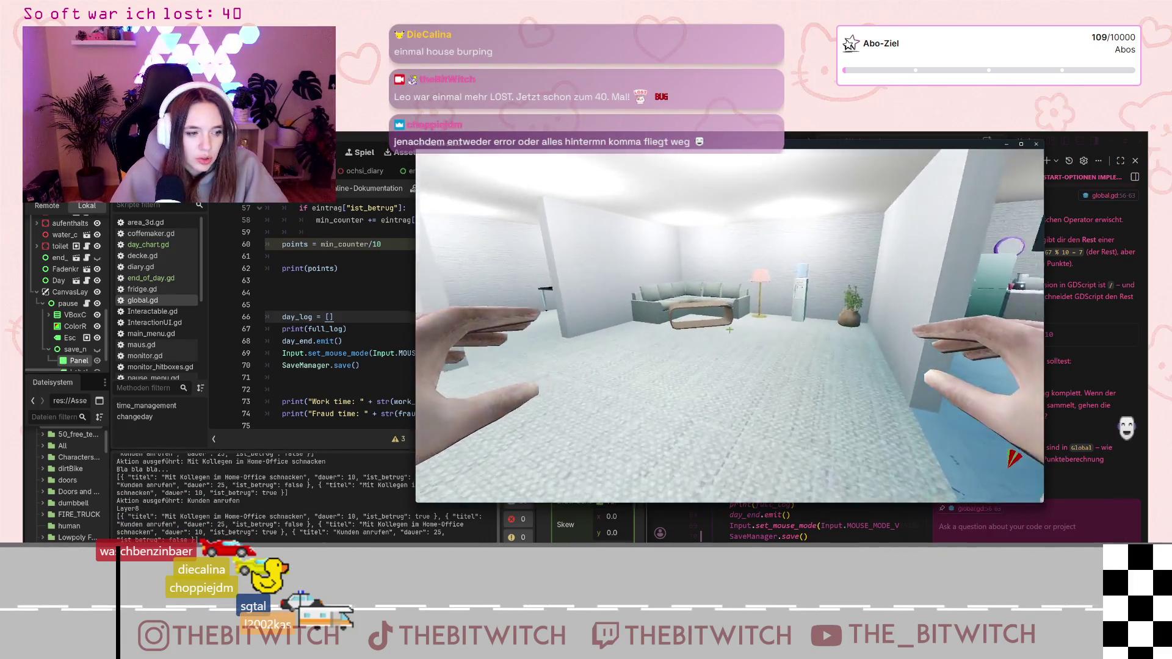
pyautogui.click(730, 326)
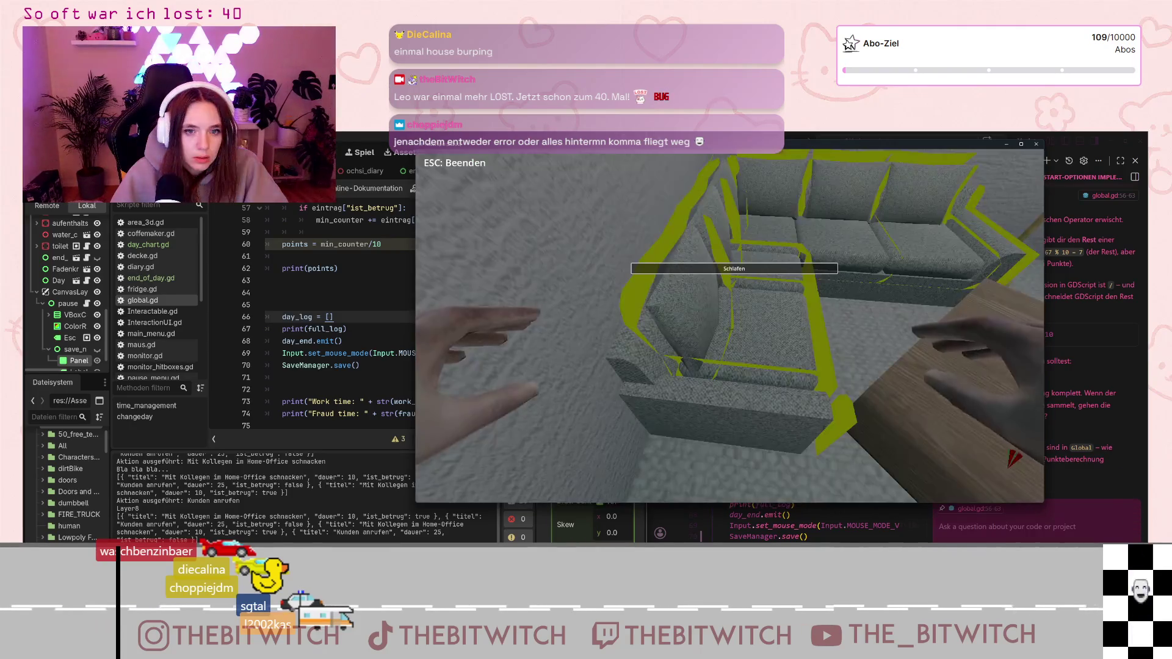
pyautogui.click(734, 269)
pyautogui.click(729, 326)
pyautogui.click(734, 269)
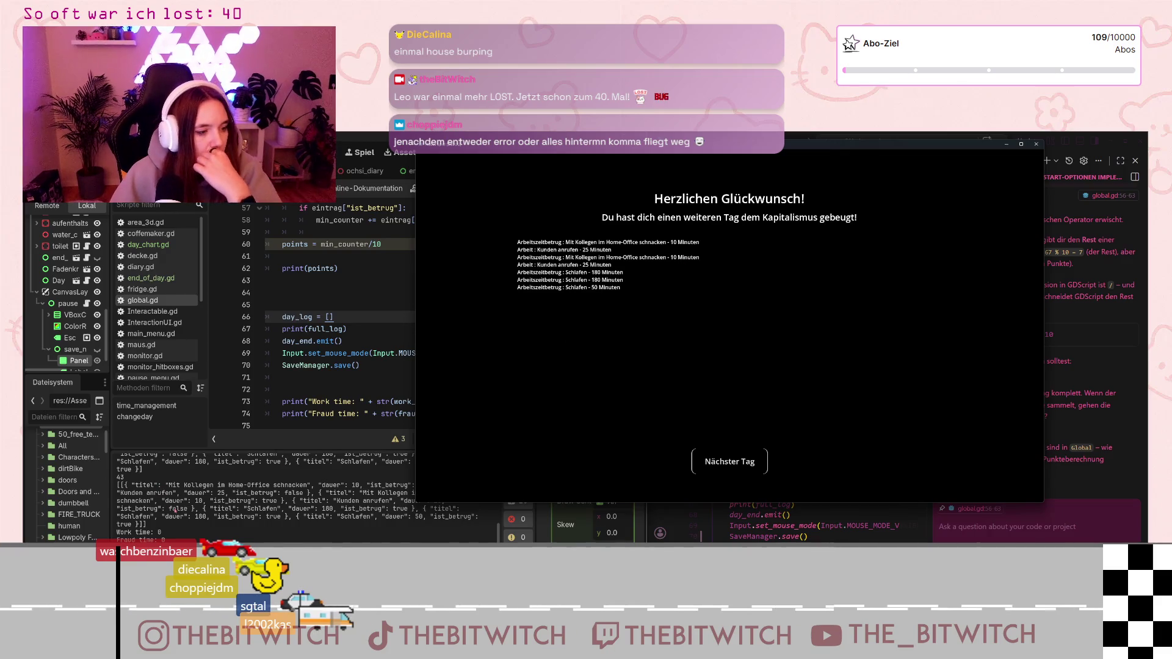
pyautogui.click(137, 484)
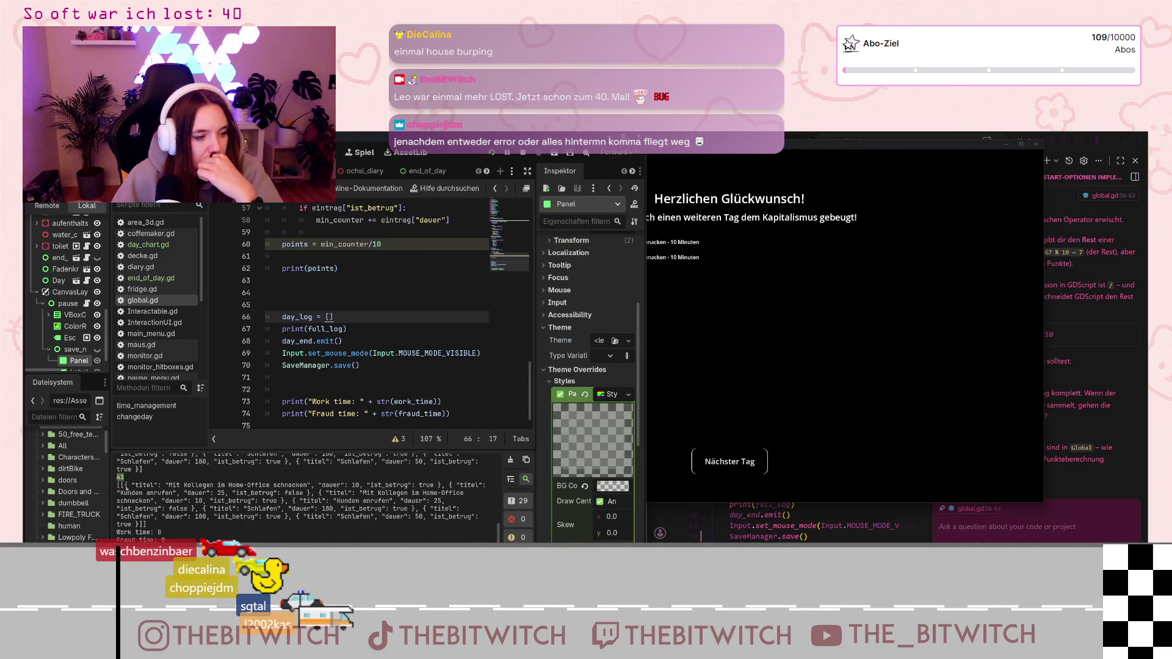
pyautogui.scroll(1, 157, 503)
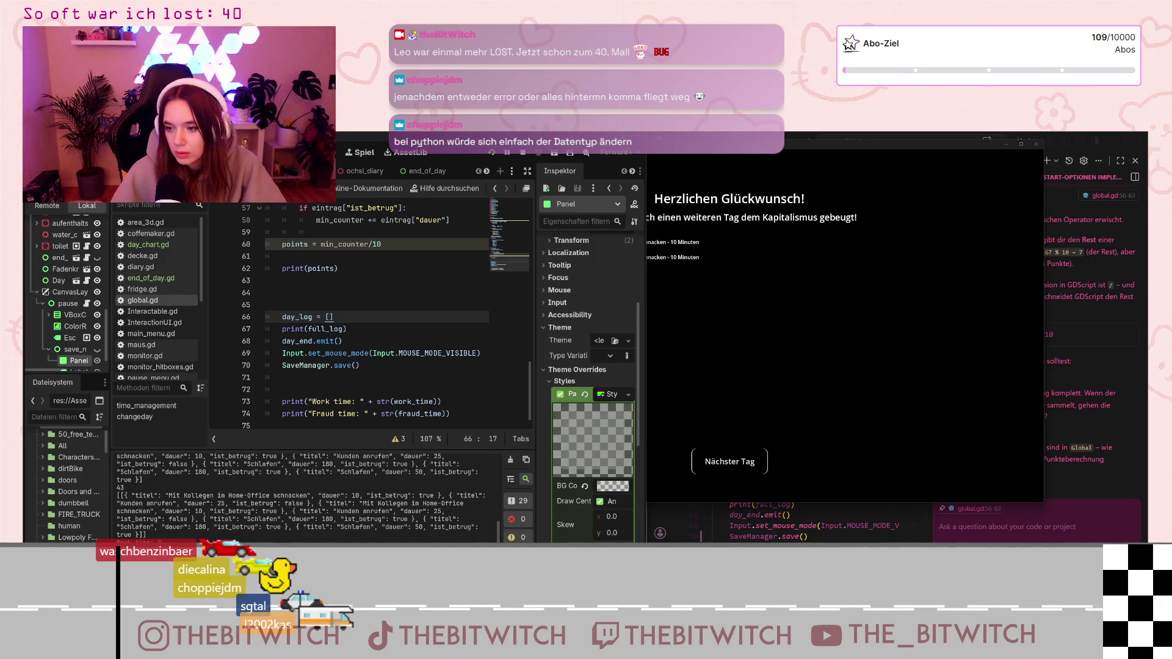
# Open Calculator beside the day summary and start the minutes sum with 1 + 1
pyautogui.press('XF86Calculator')
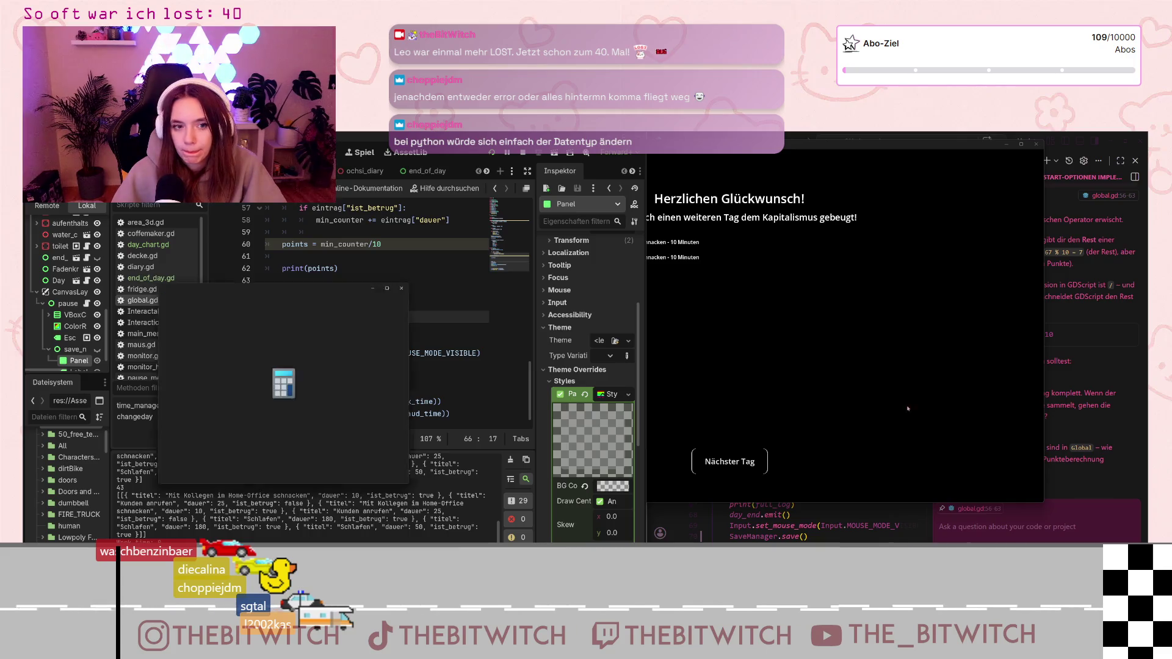
pyautogui.moveTo(290, 288)
pyautogui.mouseDown()
pyautogui.moveTo(791, 315)
pyautogui.moveTo(912, 255)
pyautogui.mouseUp()
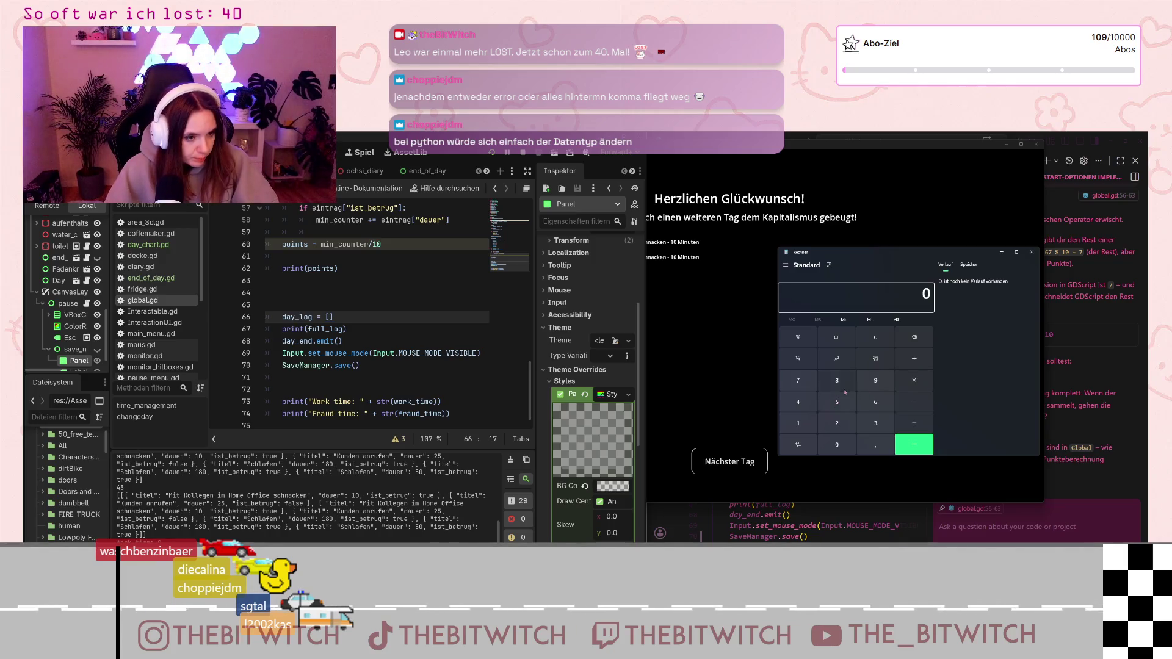
pyautogui.click(799, 427)
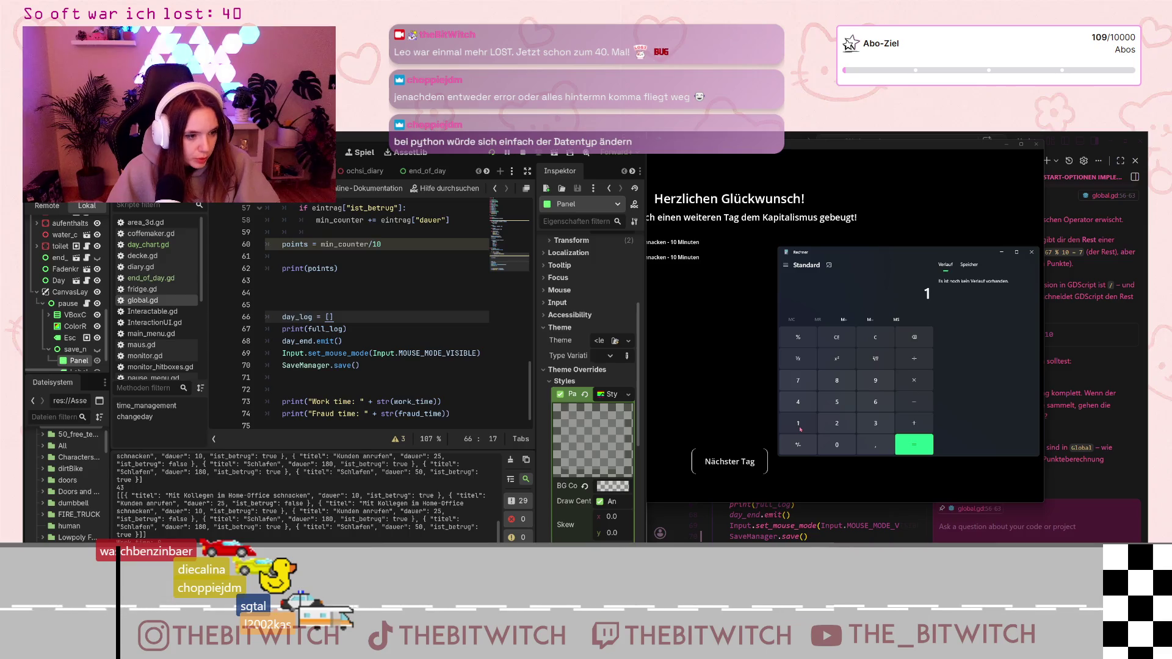
pyautogui.click(914, 423)
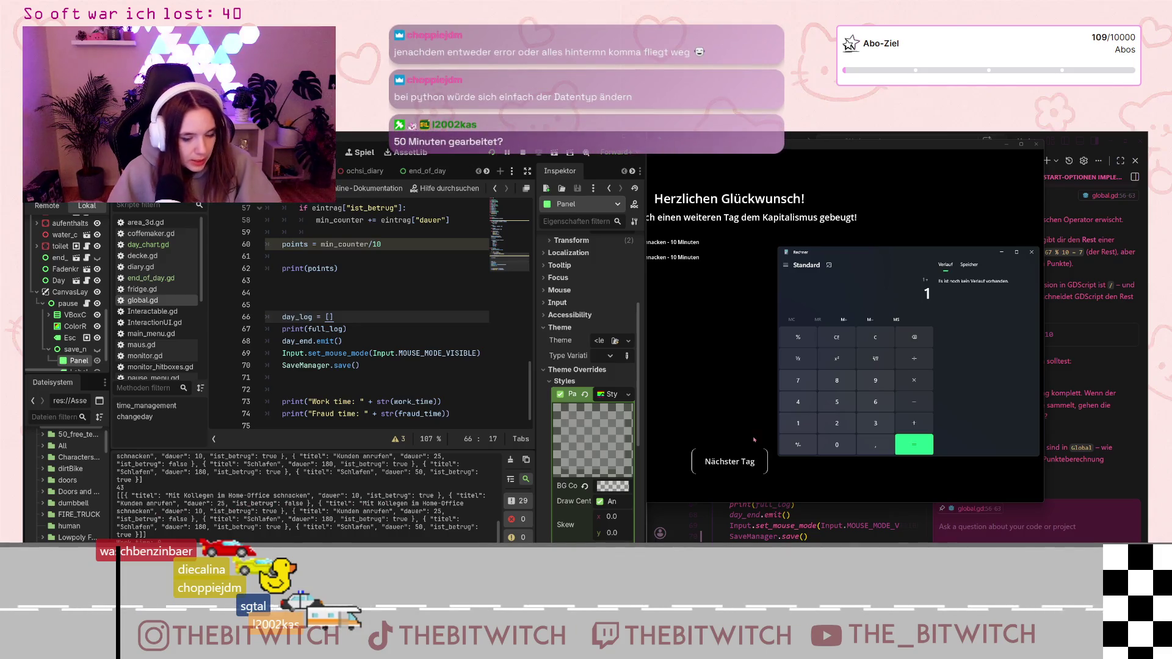
pyautogui.click(798, 423)
pyautogui.click(914, 423)
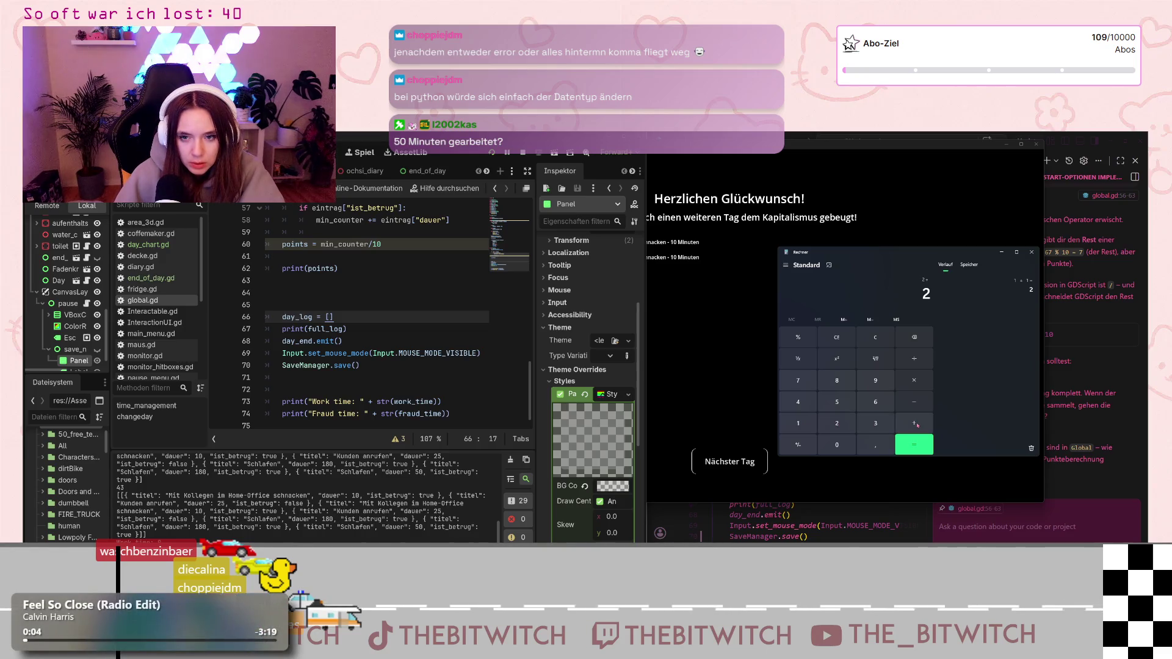
# Add 18, 18 and 5 to reach 43, close Calculator and advance to the next day
pyautogui.click(798, 423)
pyautogui.click(837, 380)
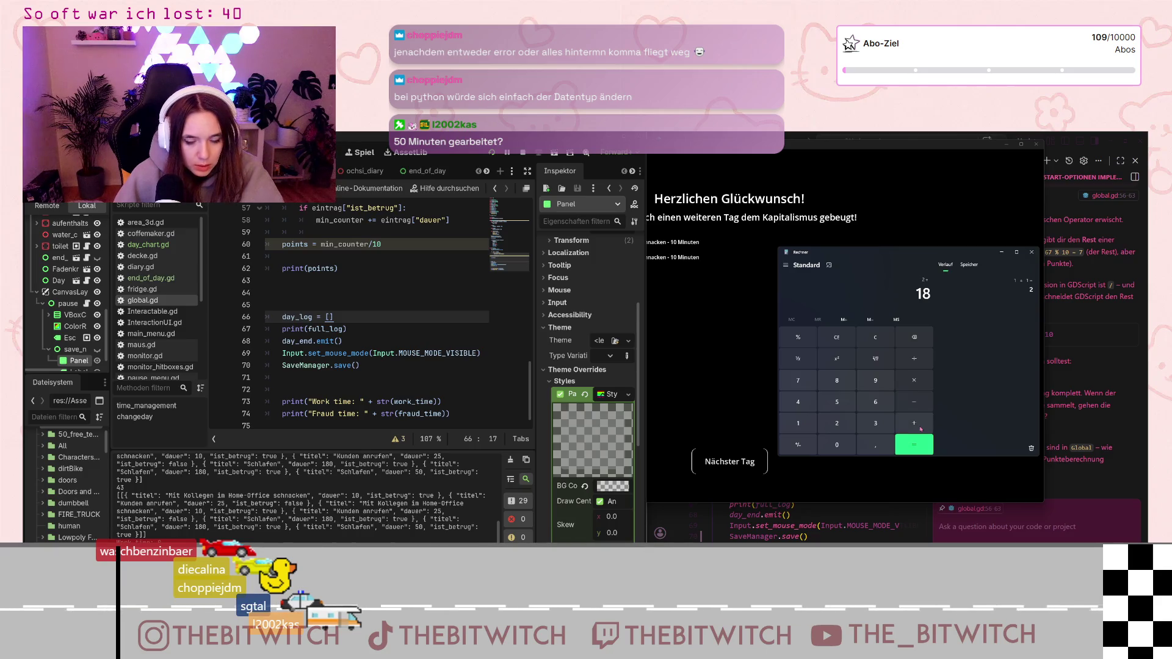
pyautogui.click(916, 424)
pyautogui.click(798, 423)
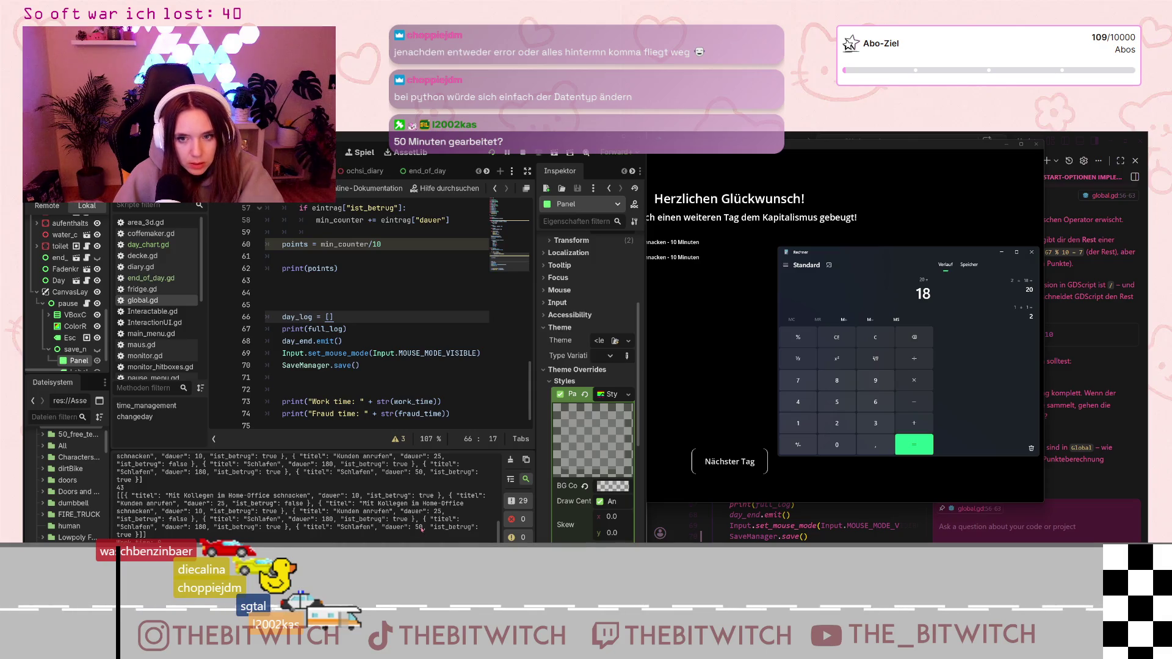
pyautogui.click(915, 425)
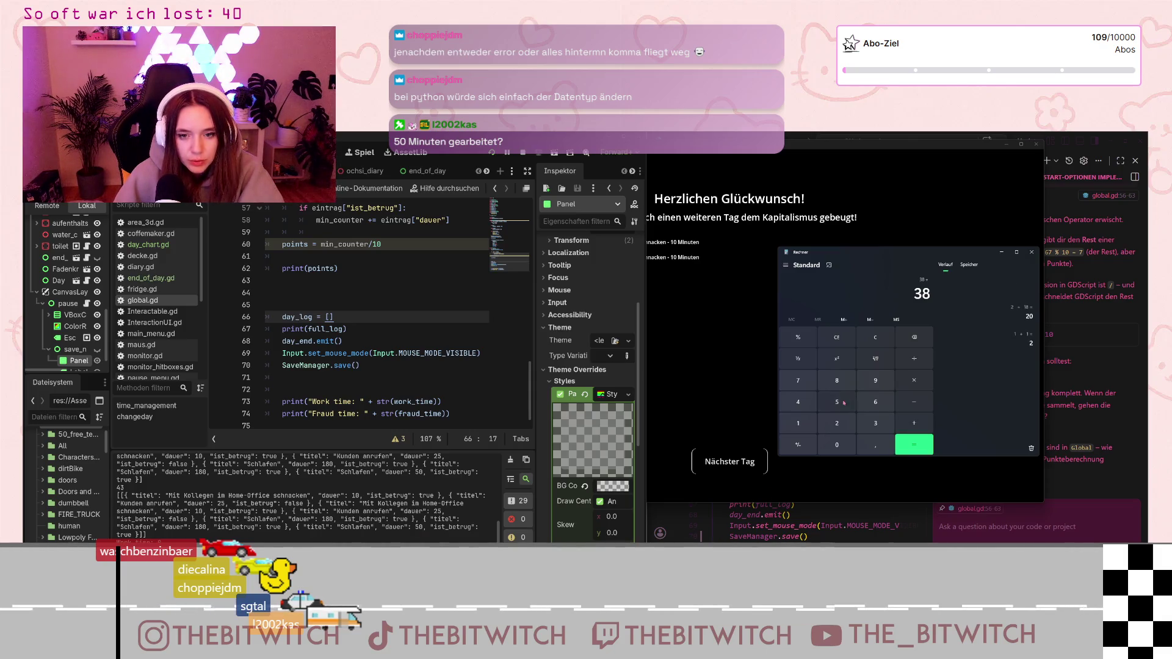
pyautogui.write('5 =')
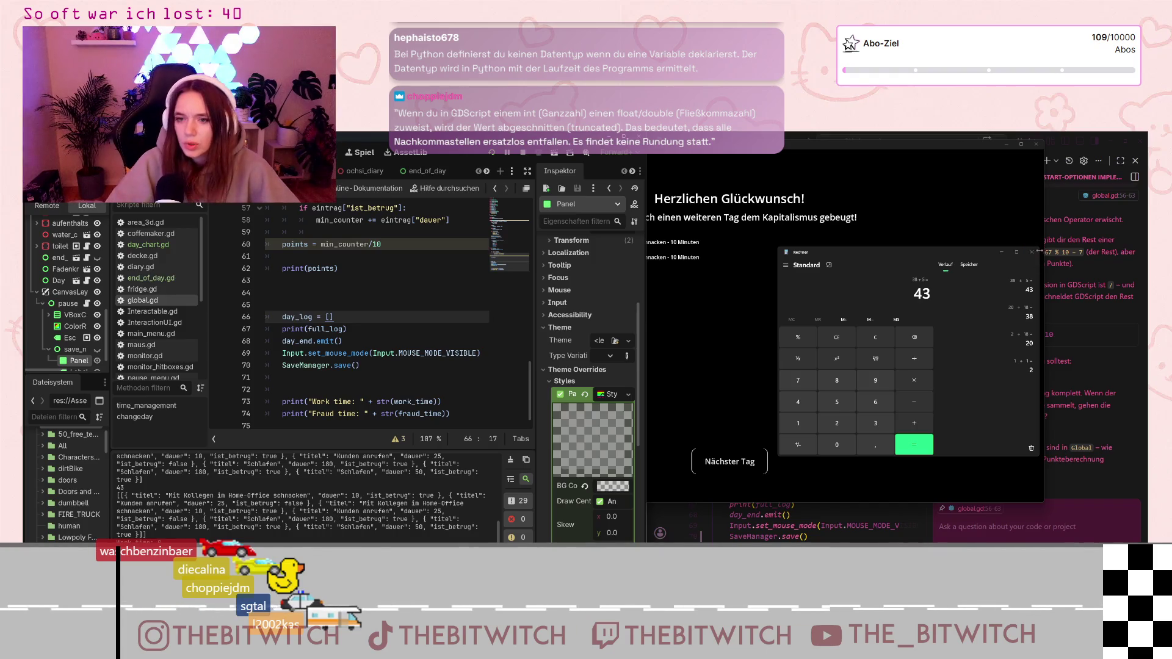
pyautogui.click(1032, 252)
pyautogui.click(730, 461)
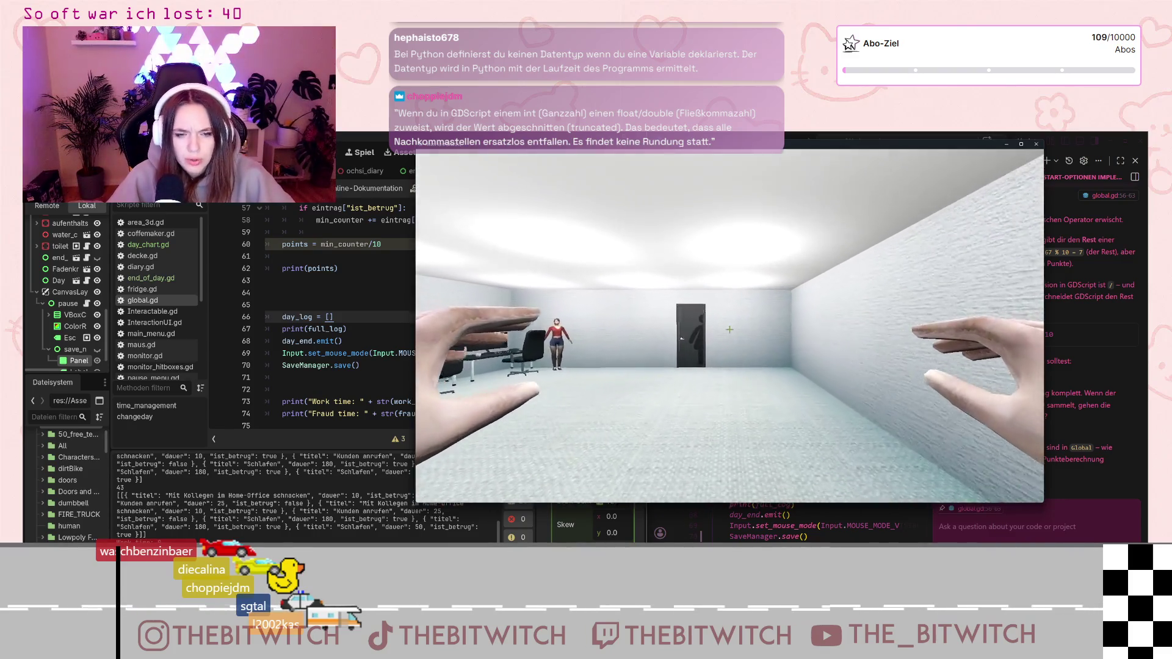
# Walk to the toilet door and take a toilet break
pyautogui.press('w')
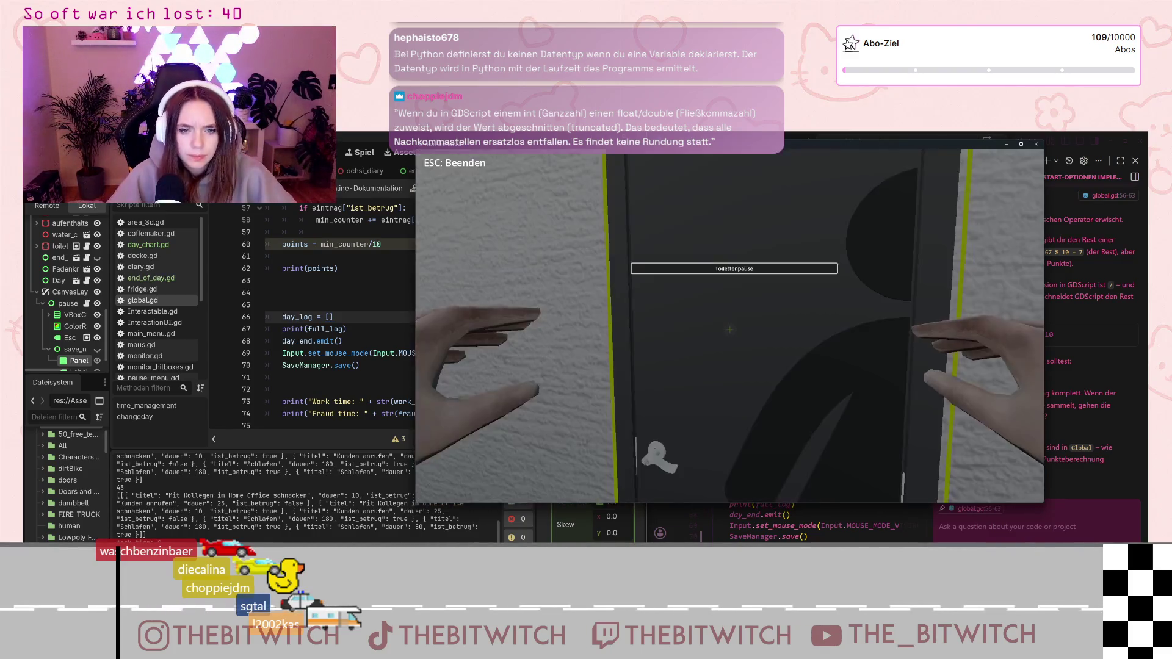
pyautogui.press('e')
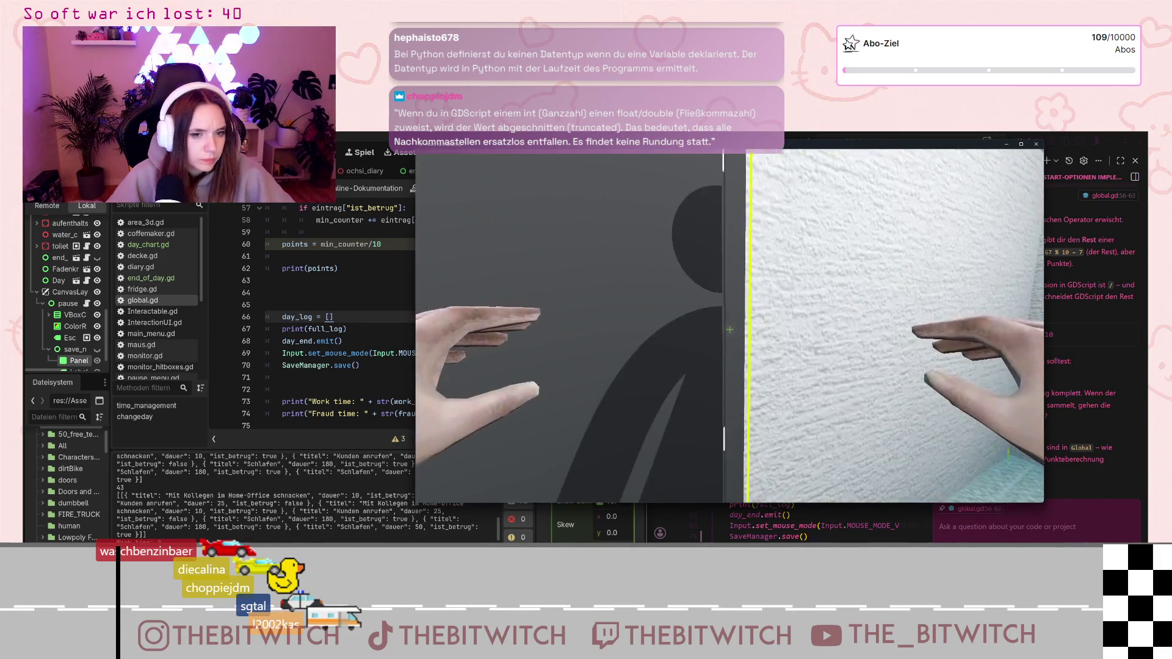
pyautogui.press('e')
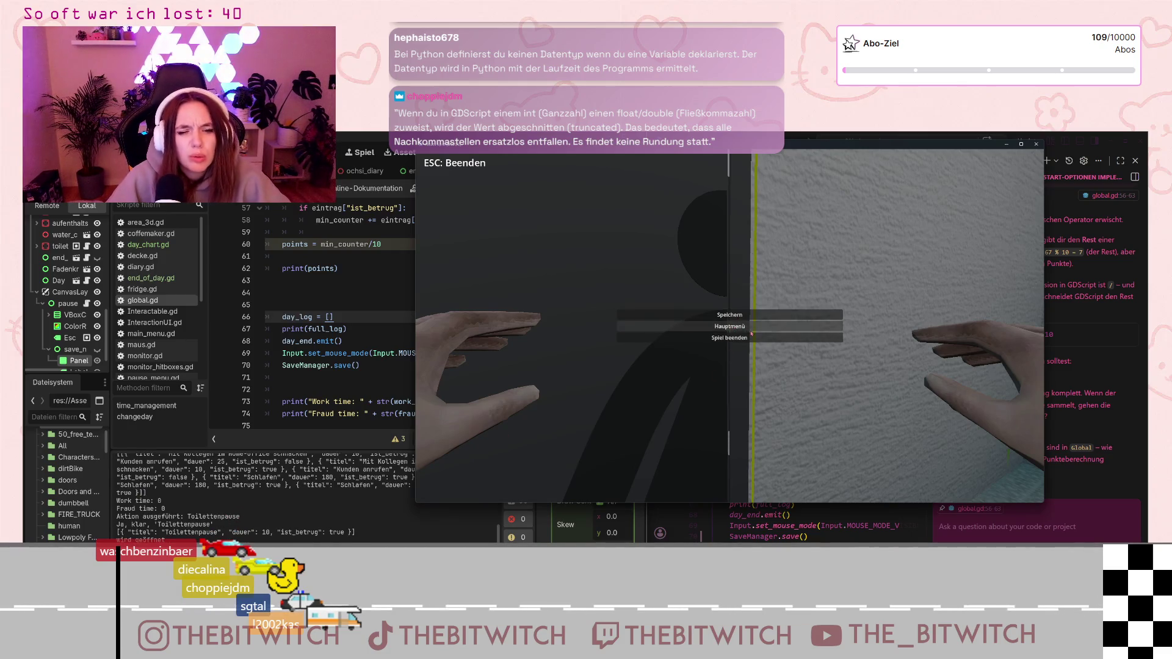
pyautogui.press('Escape')
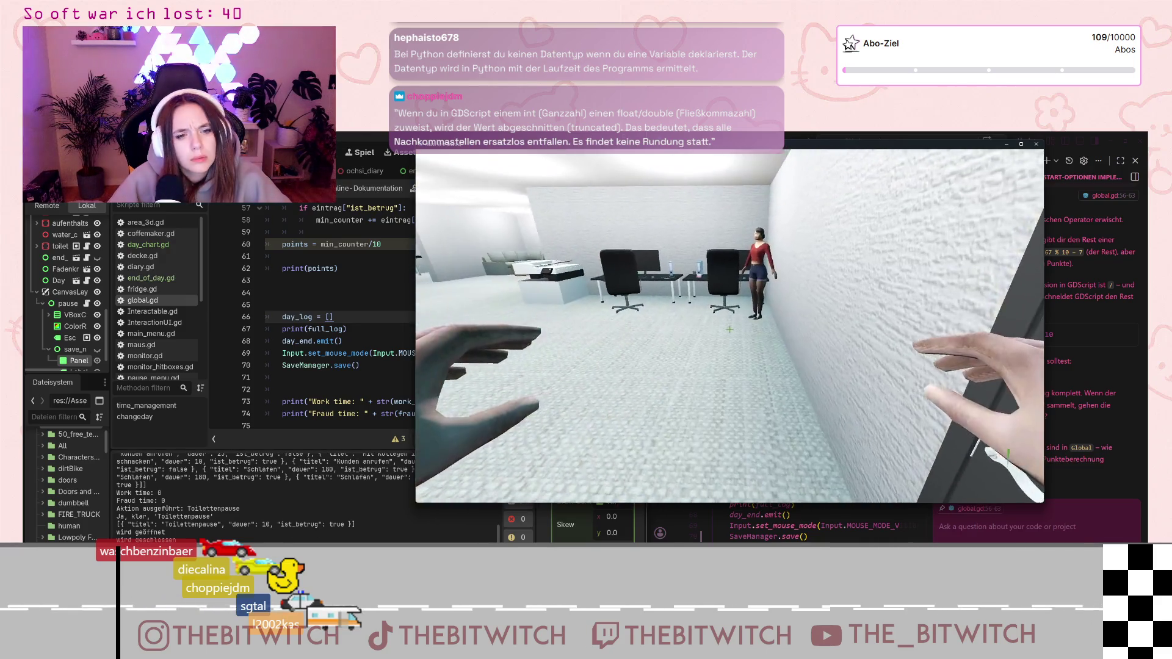
# Play games on the desk tablet, report the mouse broken, and repair the printer
pyautogui.press('w')
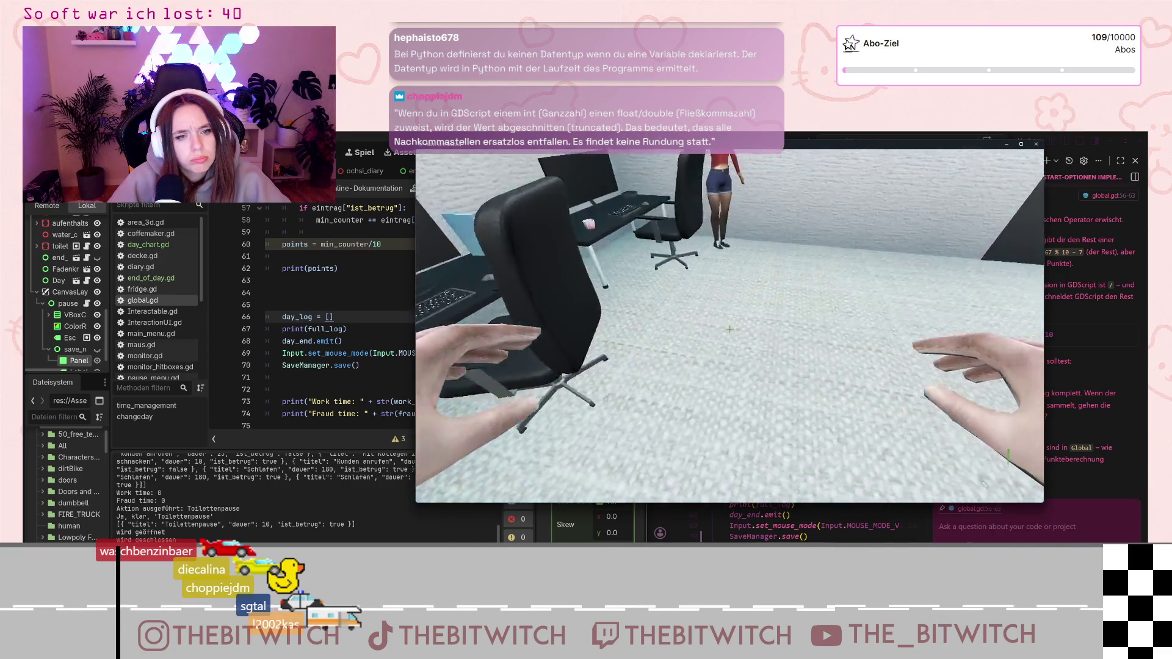
pyautogui.click(729, 330)
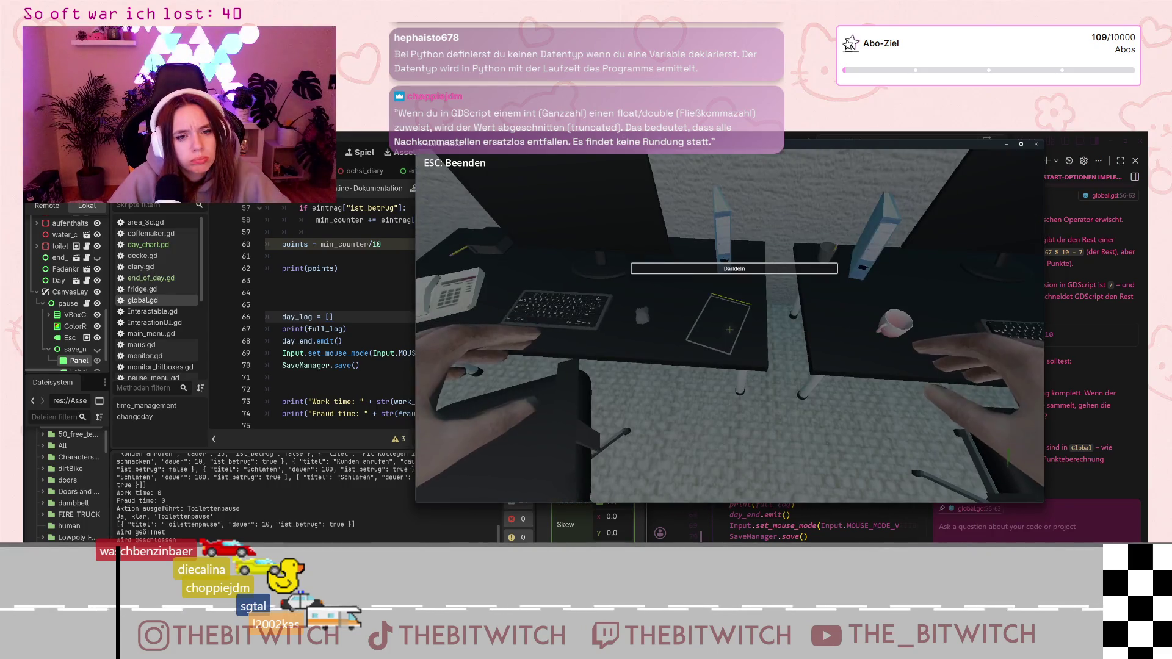
pyautogui.press('s')
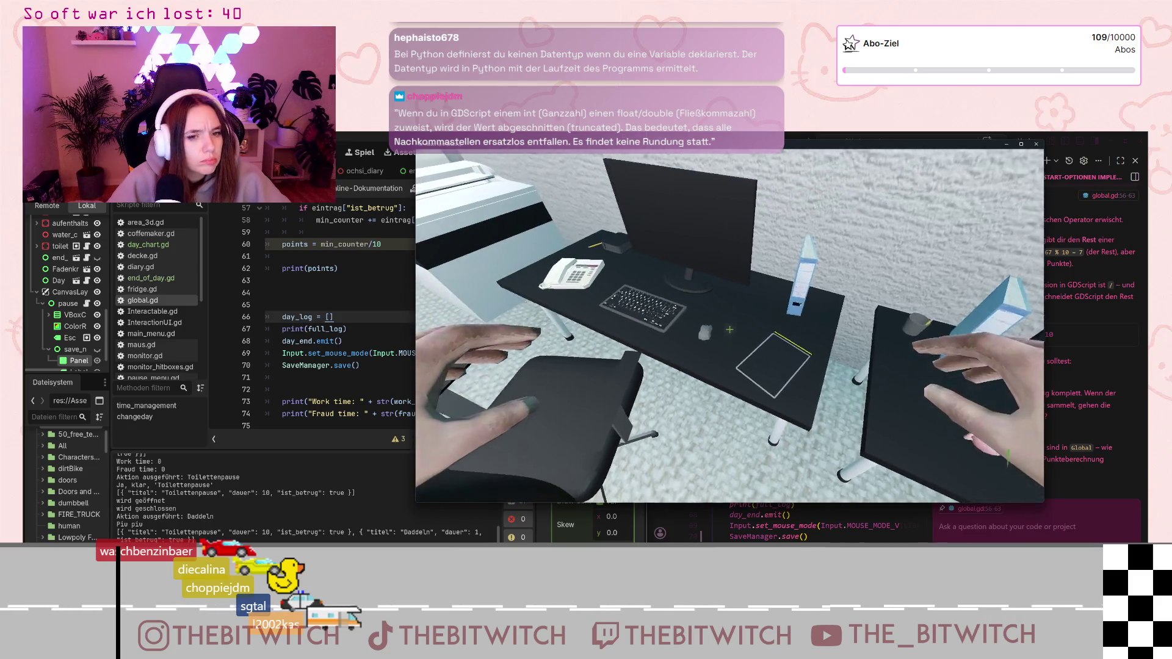
pyautogui.click(730, 330)
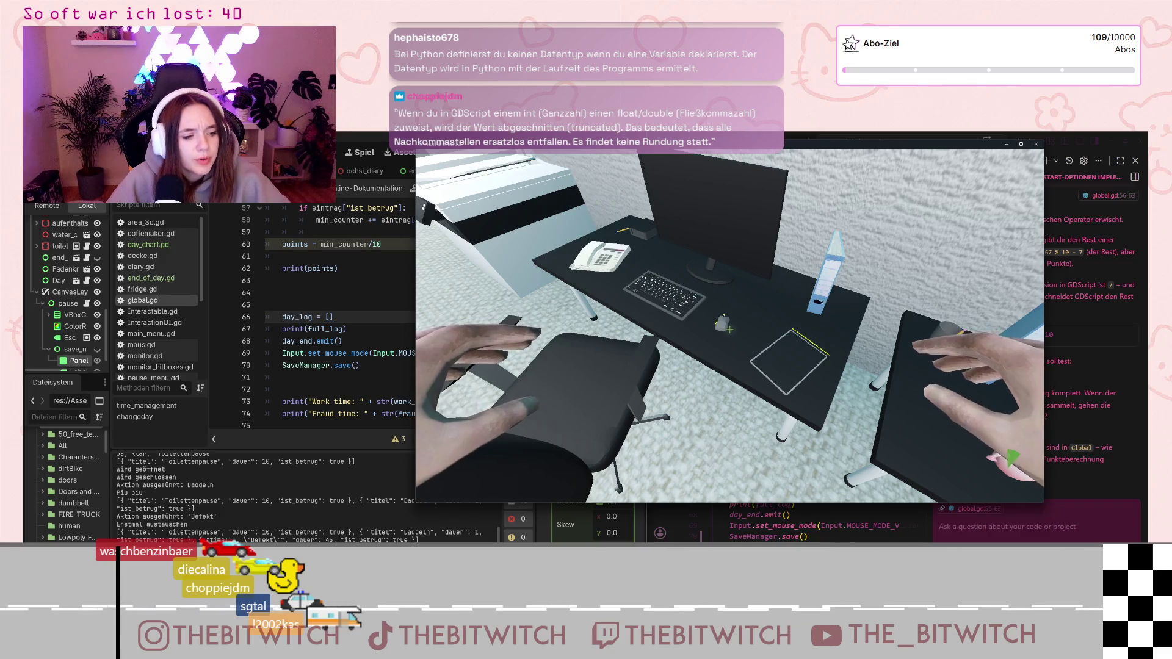
pyautogui.press('w')
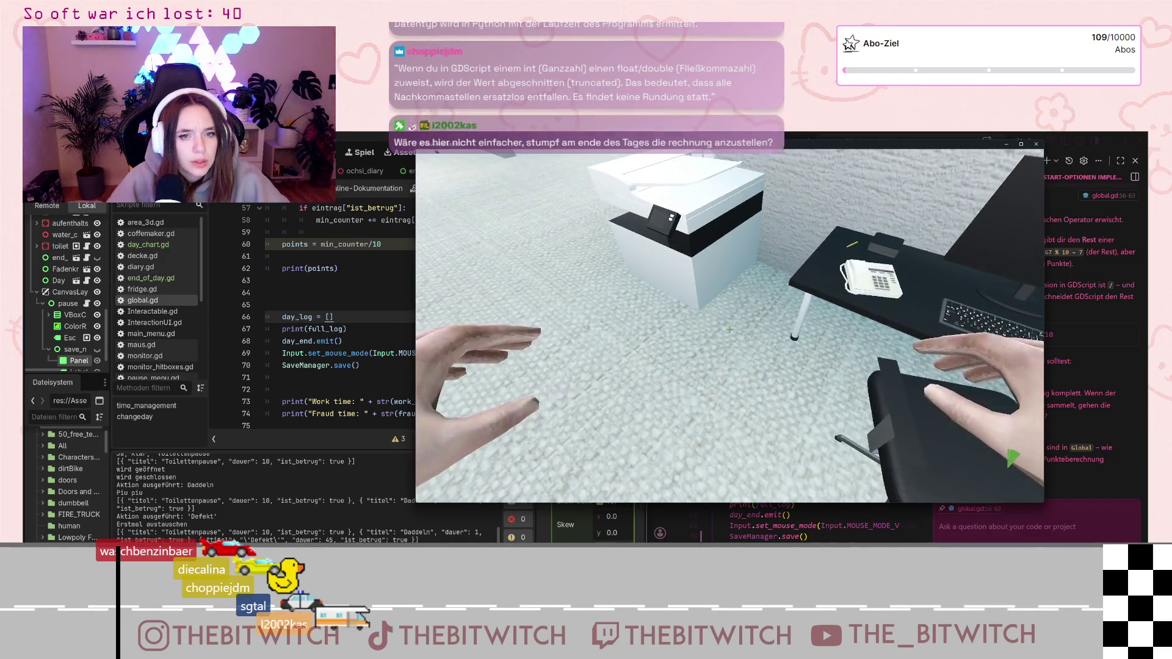
pyautogui.click(729, 329)
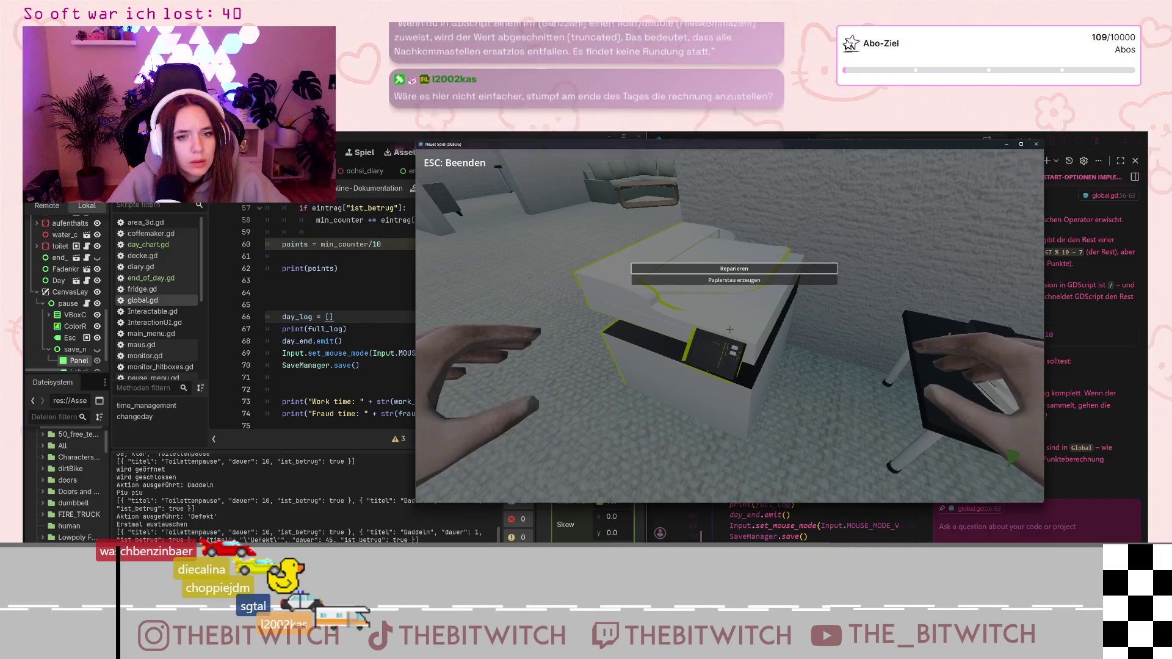
pyautogui.press('Return')
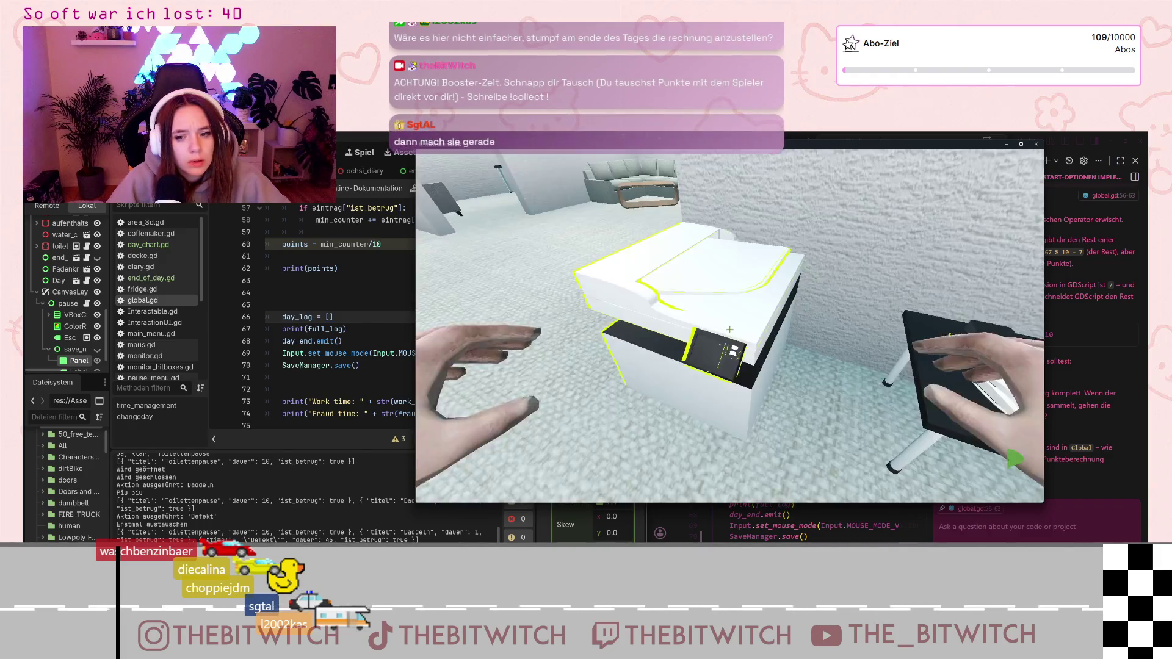
# Call customers twice on the phone, then sleep on the sofa to end the day
pyautogui.press('w')
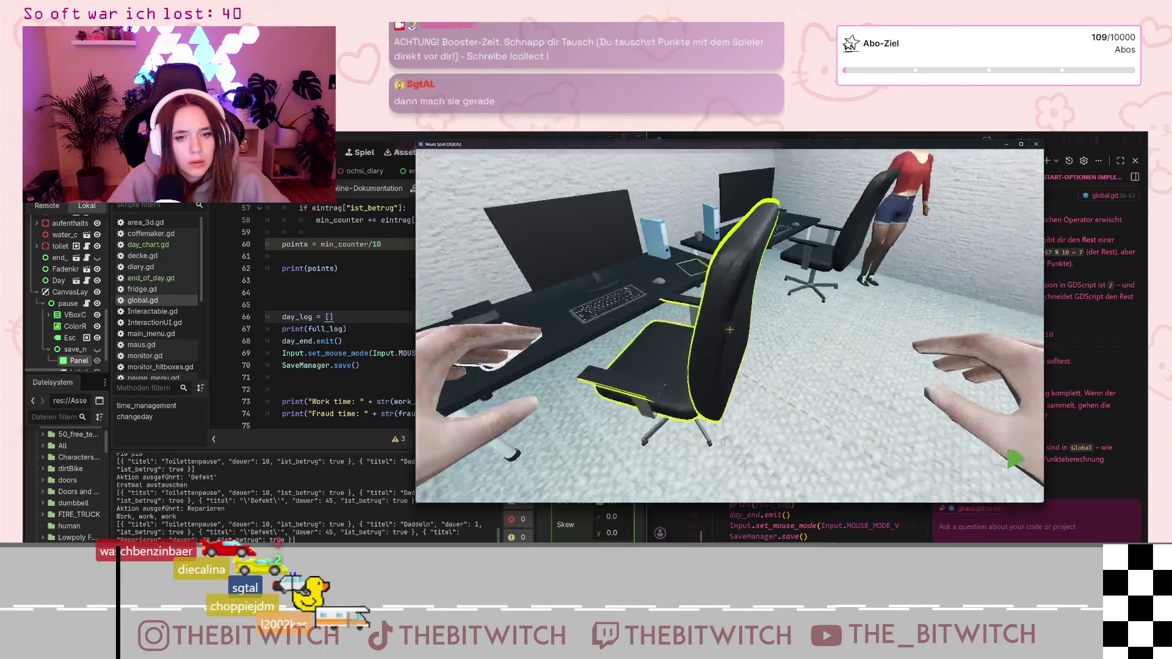
pyautogui.click(729, 330)
pyautogui.press('Return')
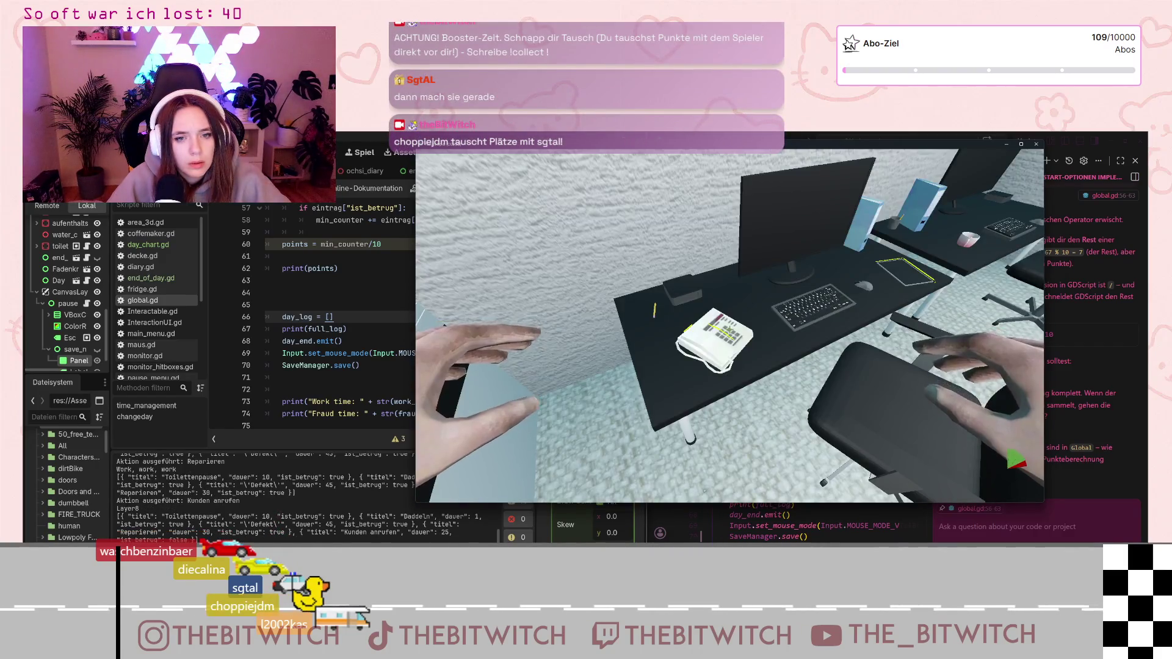
pyautogui.click(730, 330)
pyautogui.press('Return')
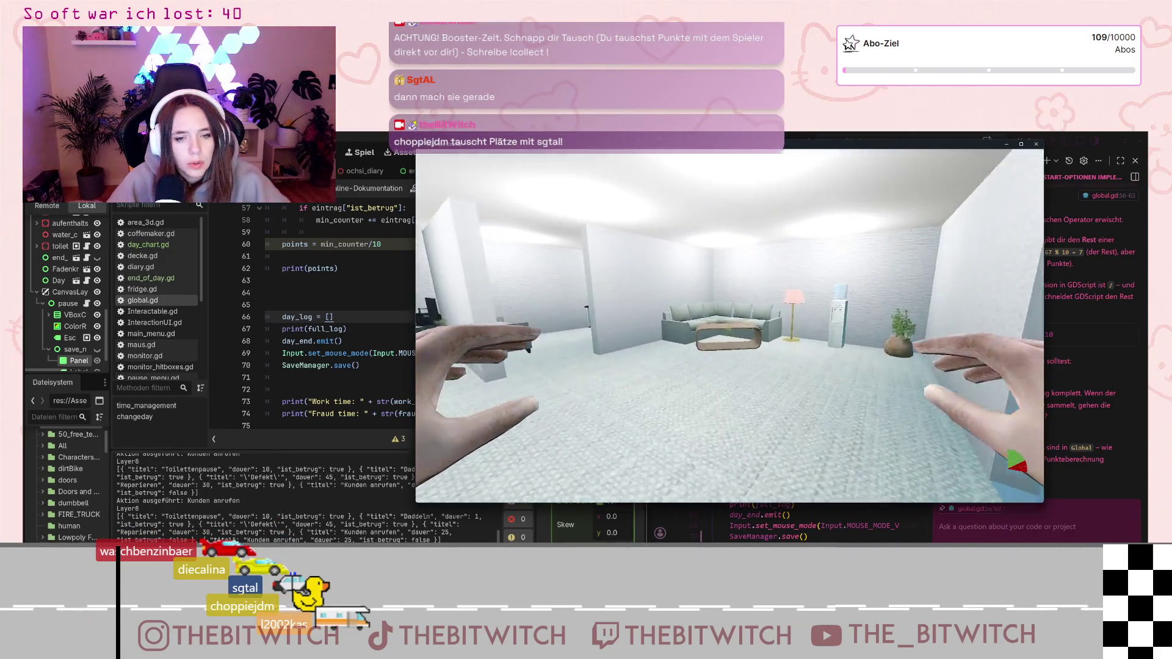
pyautogui.press('w')
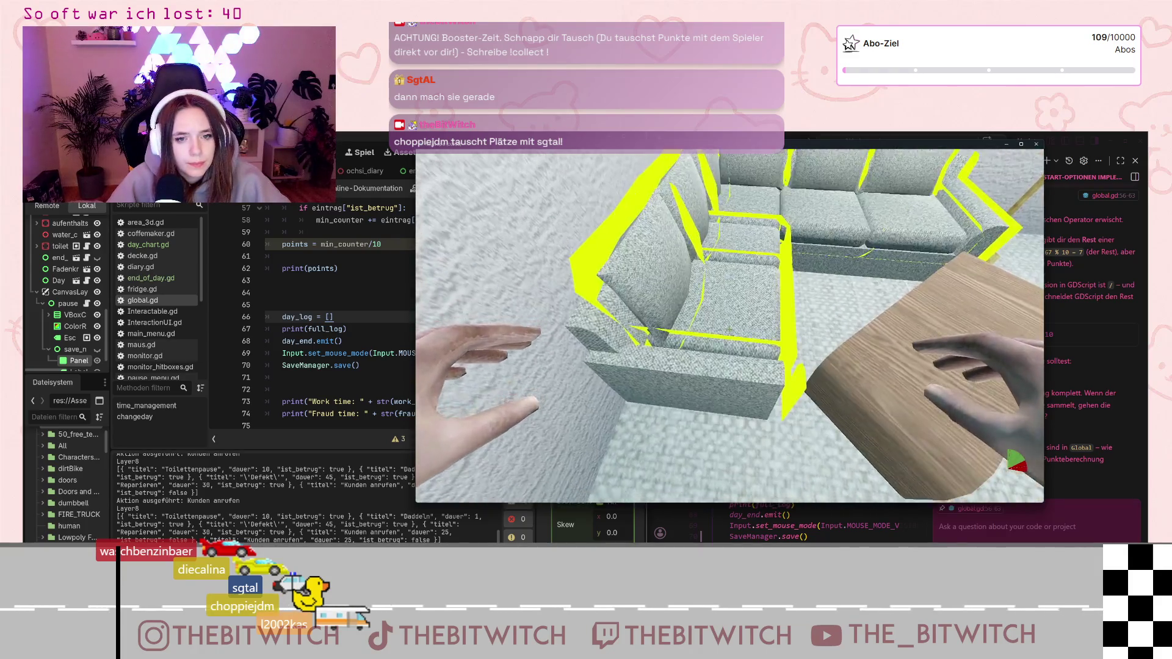
pyautogui.click(729, 329)
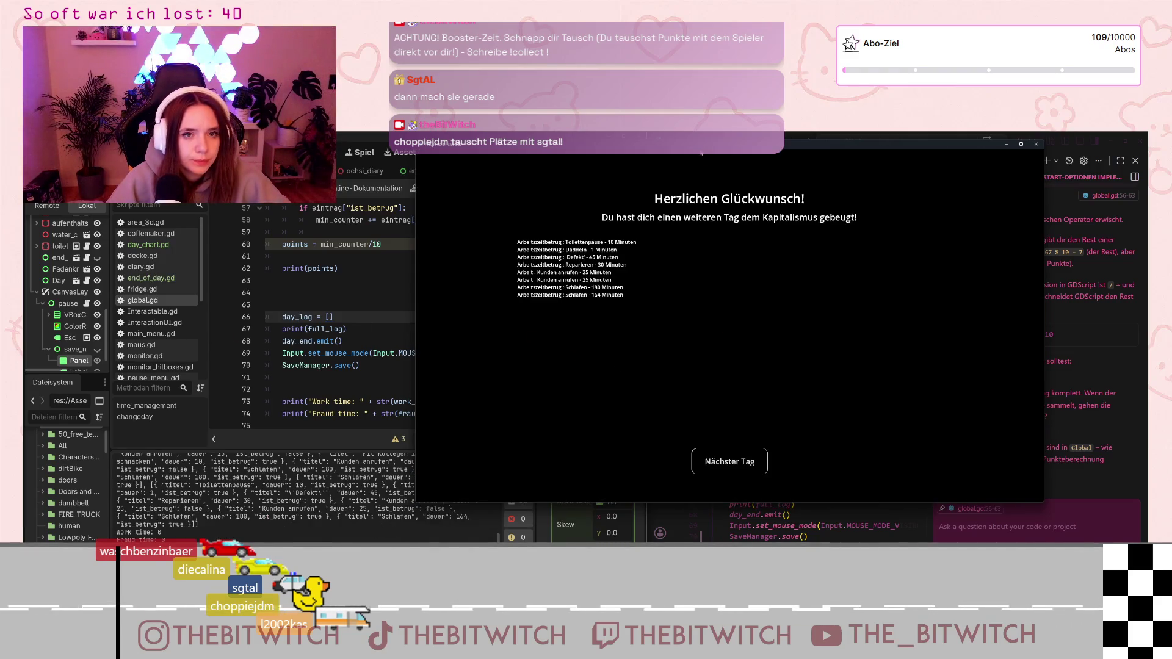
# Move the game window aside, open Calculator and begin the fraud-minutes sum with 1 + 4
pyautogui.moveTo(701, 150)
pyautogui.mouseDown()
pyautogui.moveTo(571, 161)
pyautogui.moveTo(458, 189)
pyautogui.mouseUp()
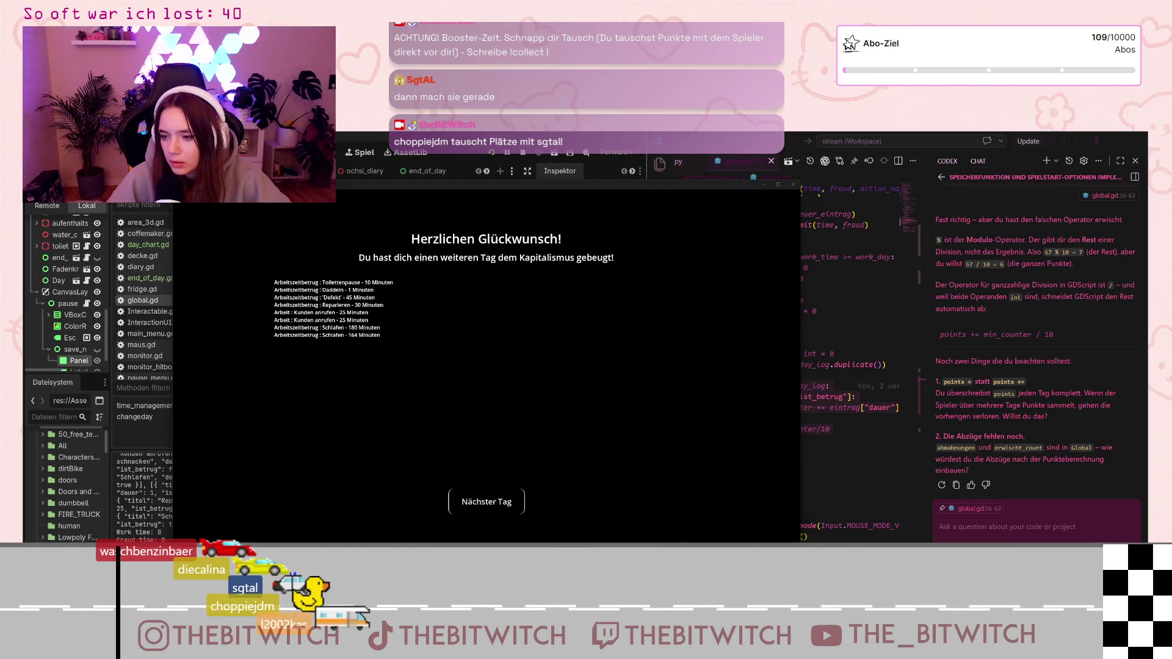
pyautogui.press('XF86Calculator')
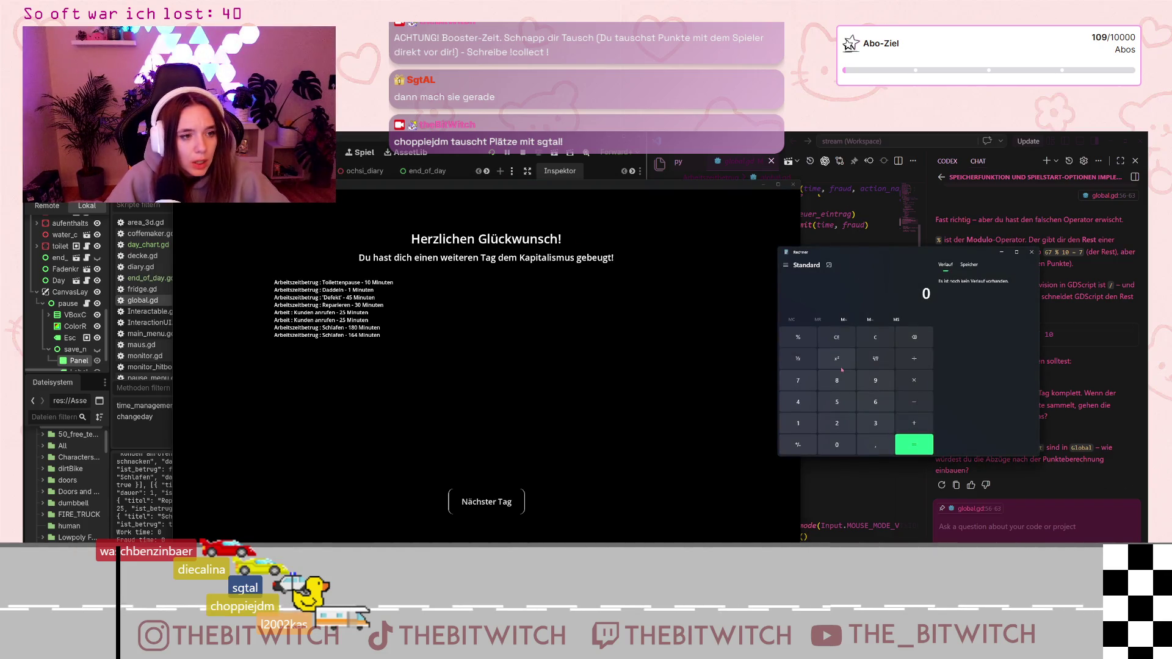
pyautogui.click(798, 424)
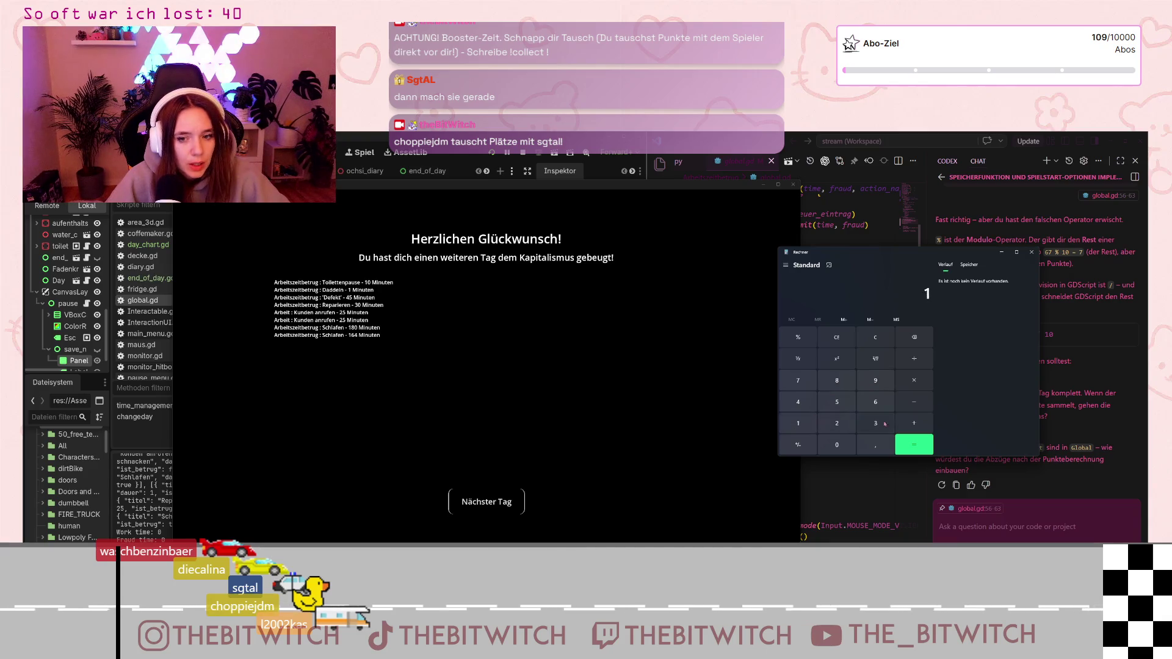
pyautogui.click(914, 423)
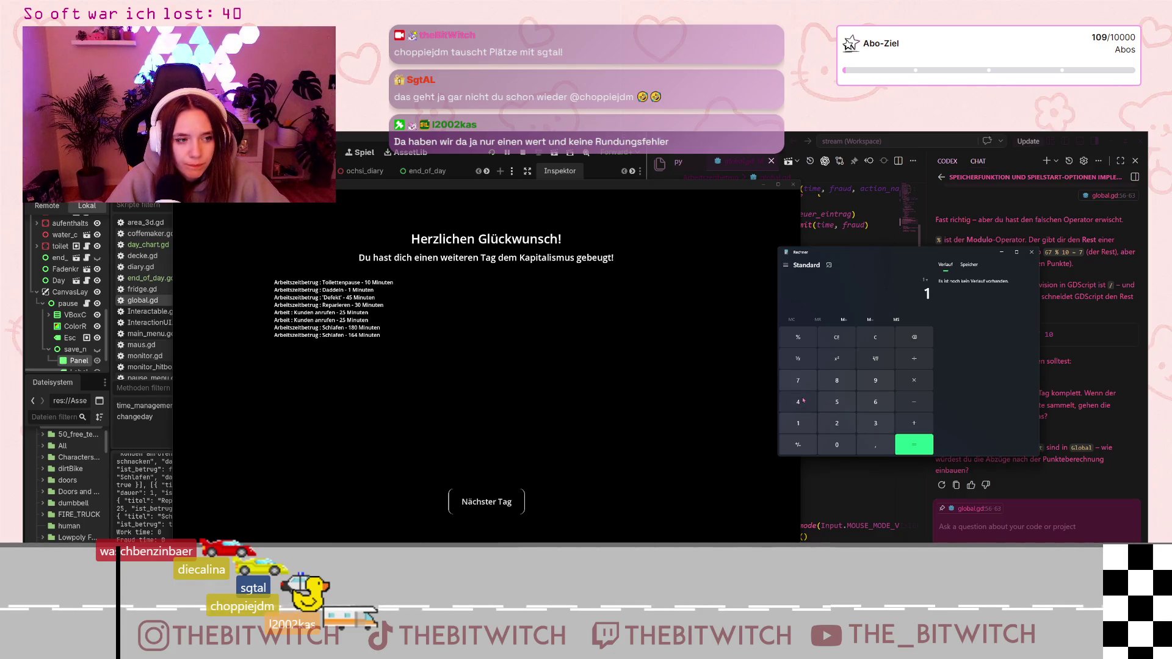
pyautogui.click(803, 401)
pyautogui.click(918, 429)
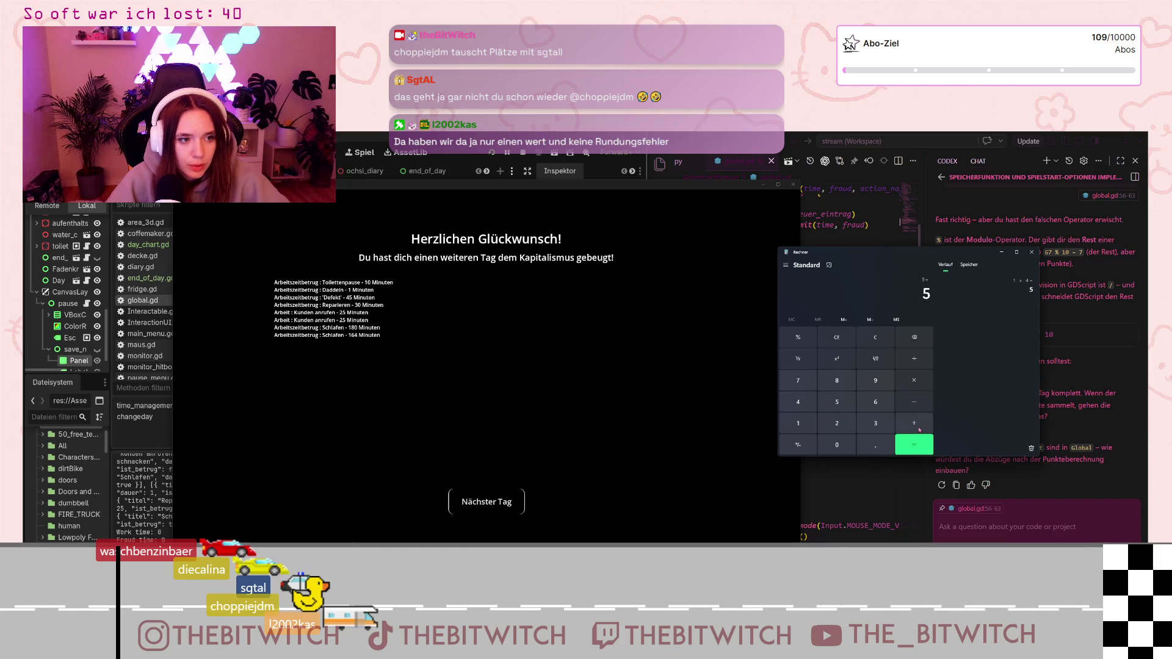
# Add 3, 18 and 16 for a total of 42, then bring the Godot script editor back
pyautogui.click(876, 423)
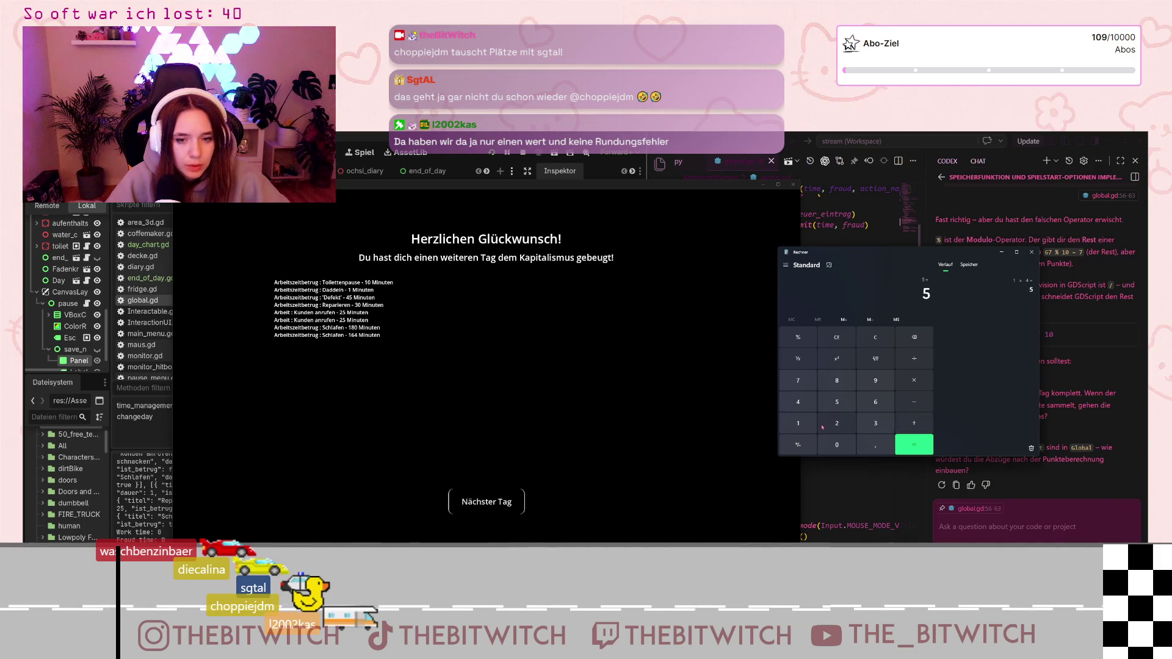
pyautogui.click(922, 428)
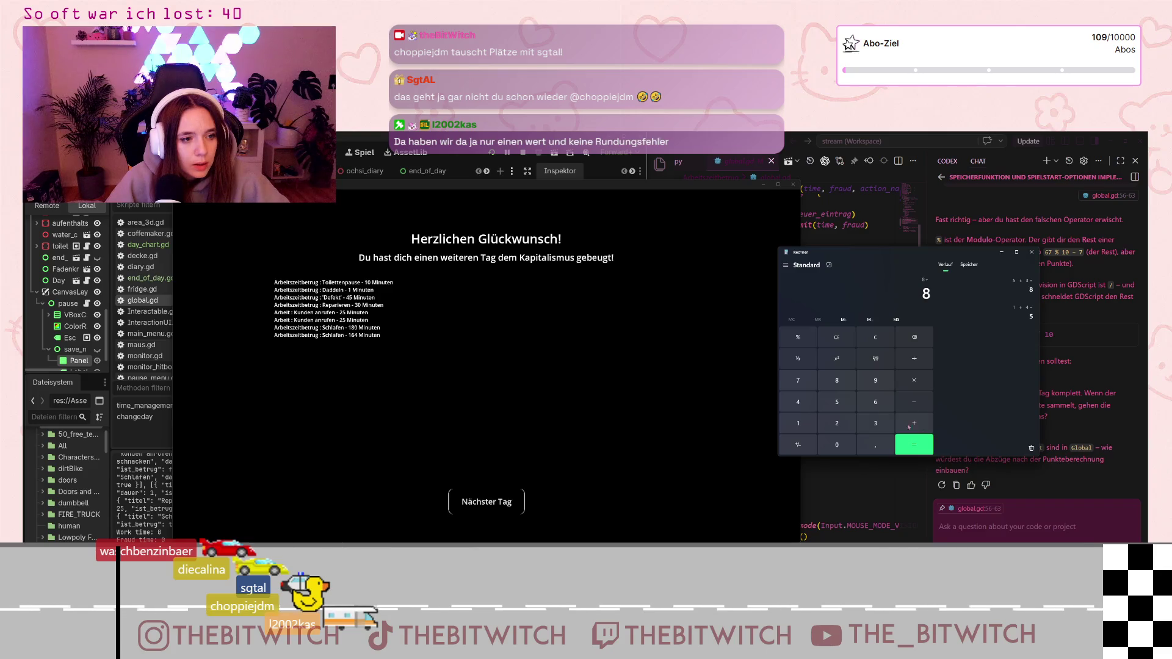
pyautogui.click(798, 423)
pyautogui.click(841, 379)
pyautogui.click(913, 424)
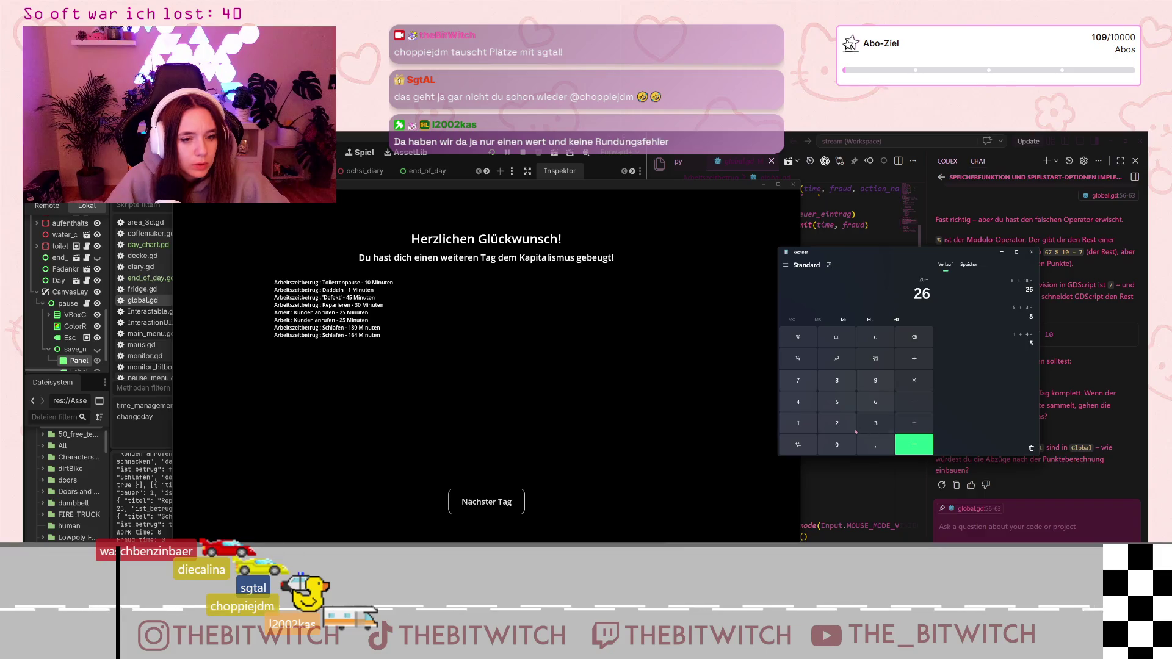
pyautogui.click(798, 423)
pyautogui.click(879, 403)
pyautogui.click(917, 443)
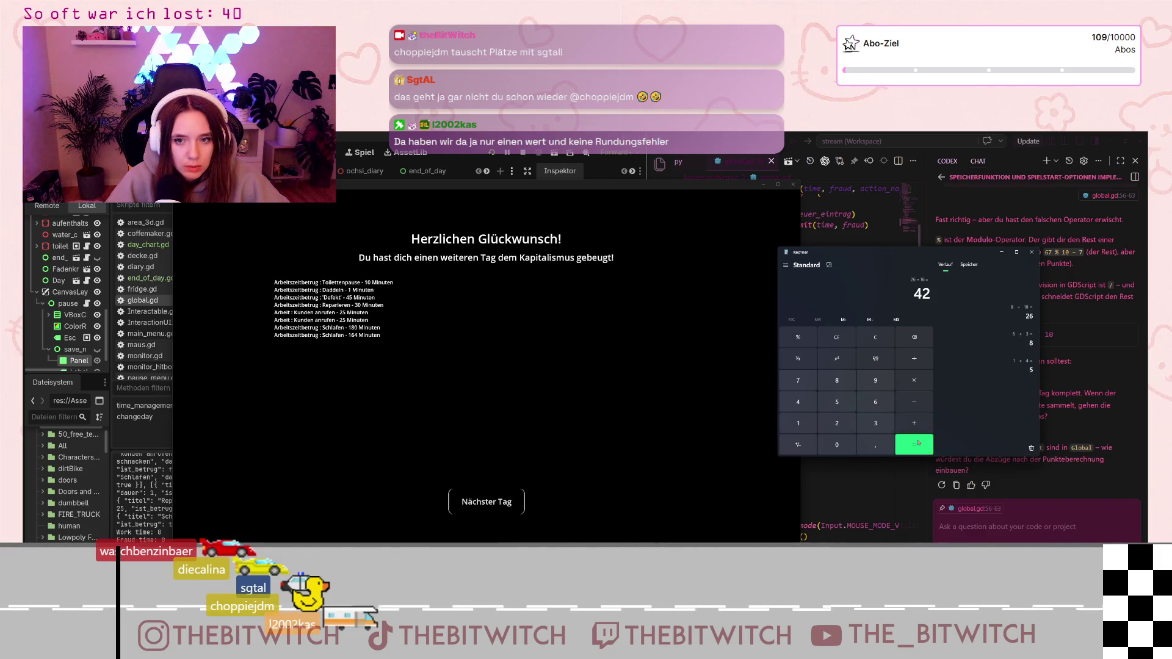
pyautogui.click(147, 489)
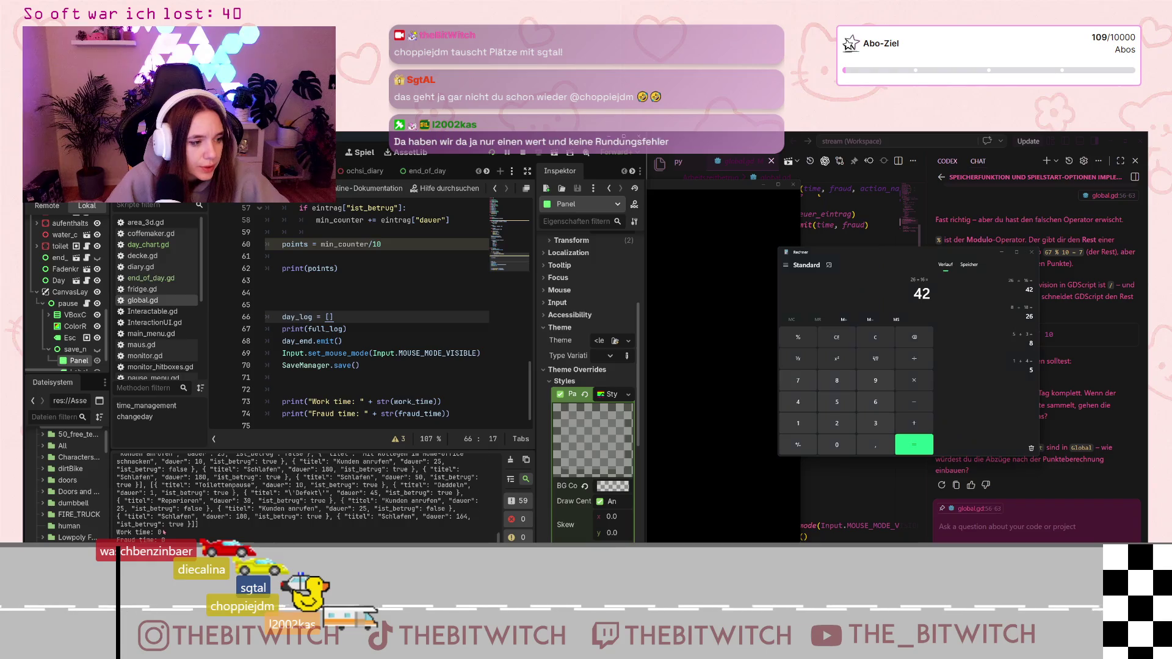
# Close Calculator and delete the blank line 64 before day_log in the script
pyautogui.scroll(1, 166, 529)
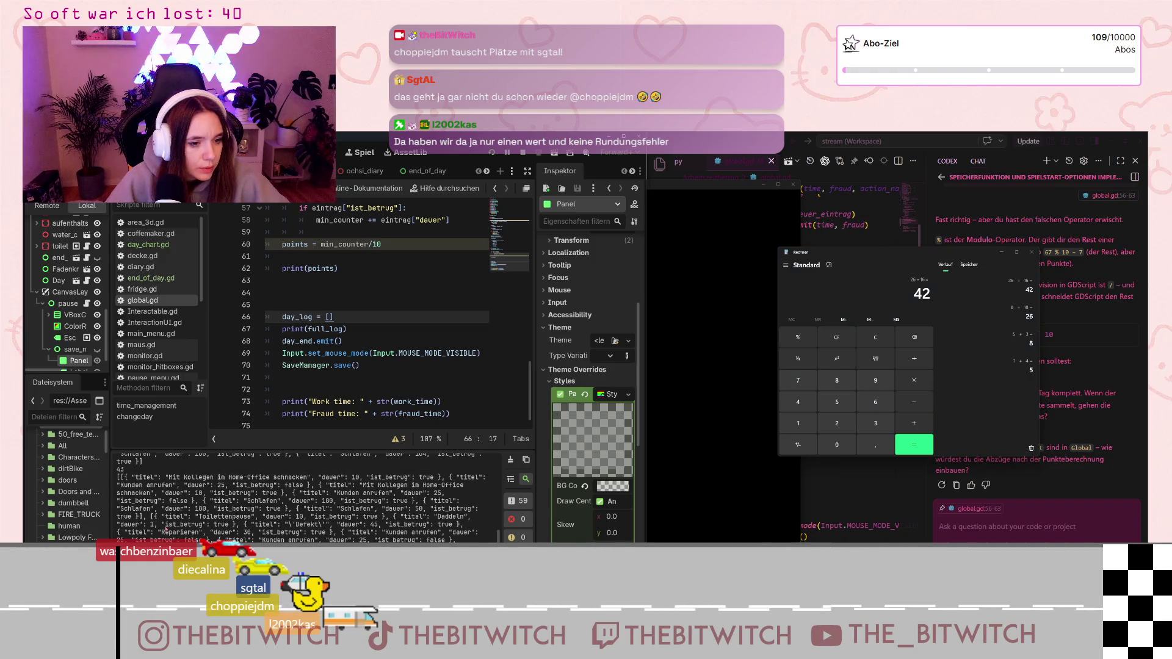
pyautogui.scroll(-1, 166, 528)
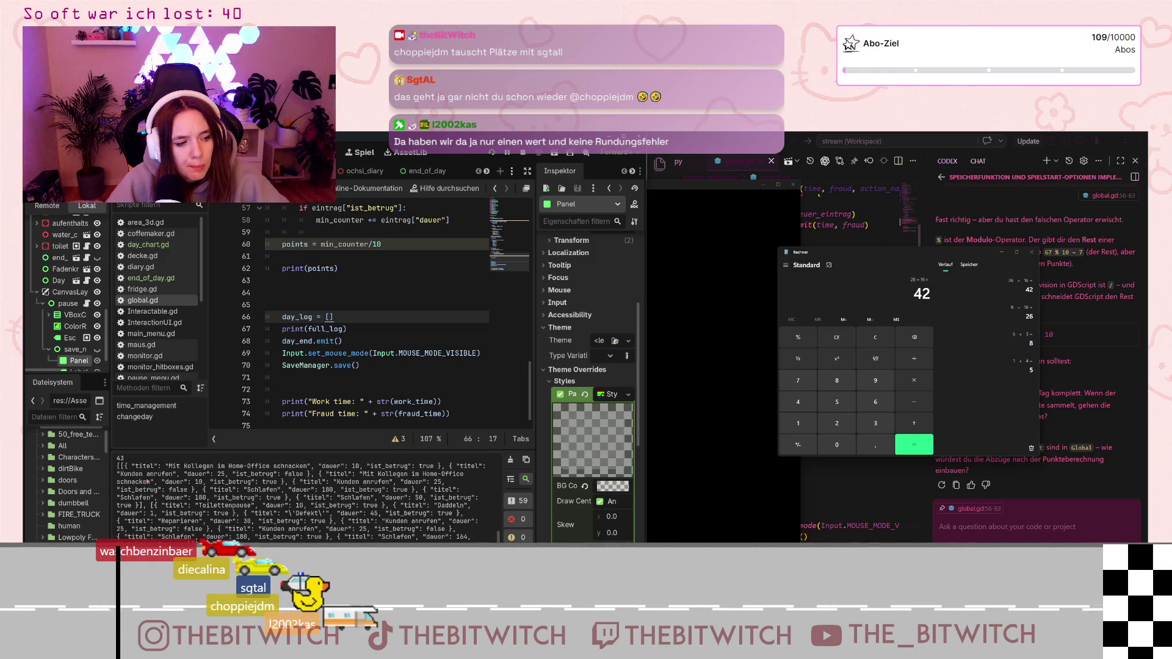
pyautogui.scroll(4, 150, 482)
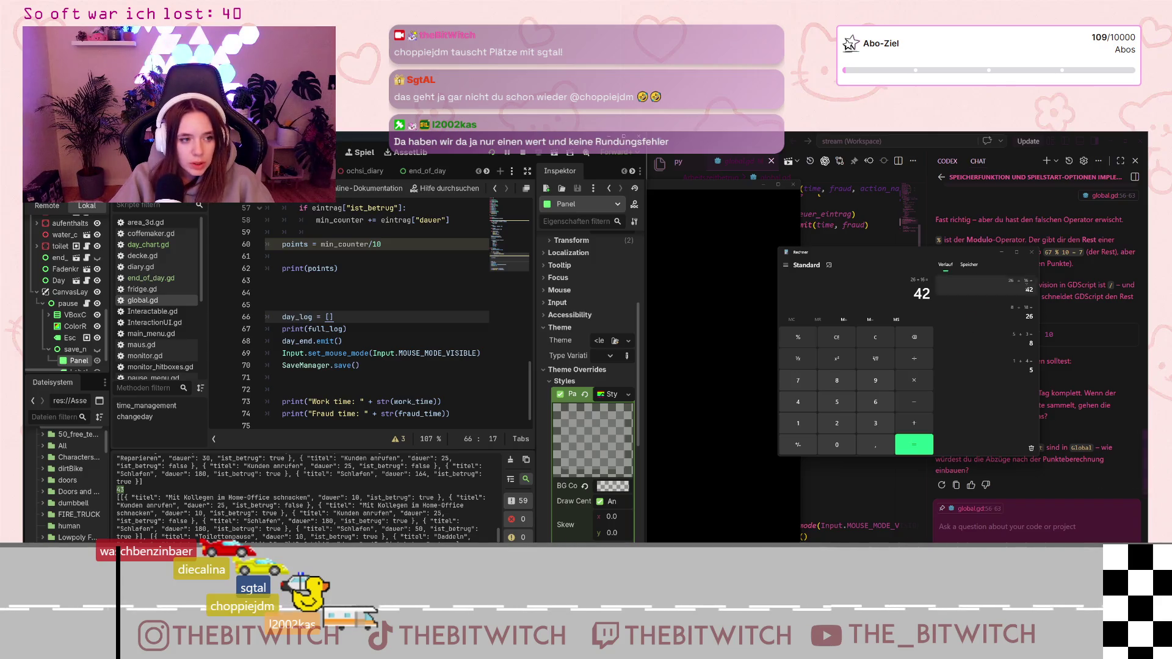
pyautogui.click(1032, 252)
pyautogui.scroll(-1, 349, 339)
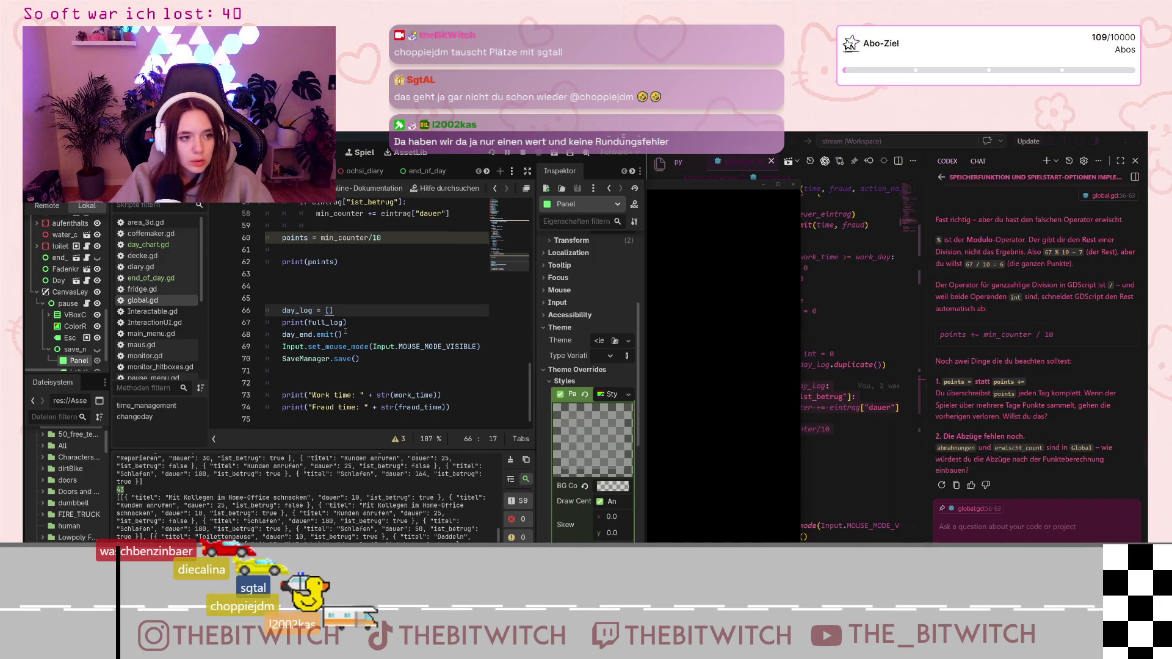
pyautogui.click(268, 288)
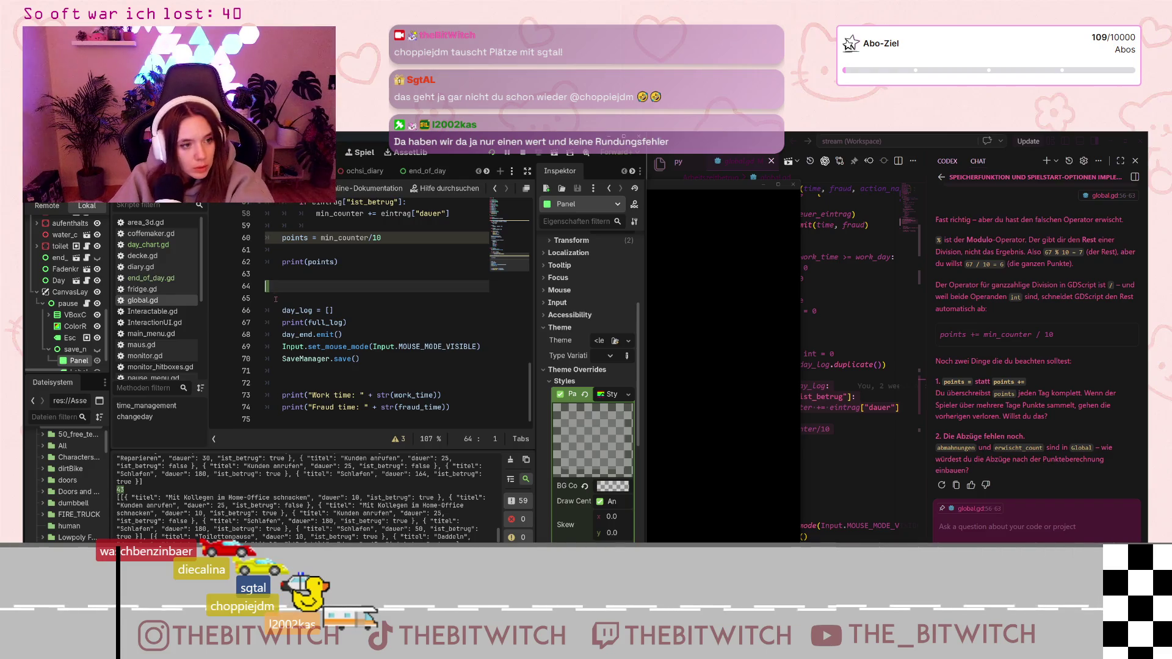
pyautogui.press('Delete')
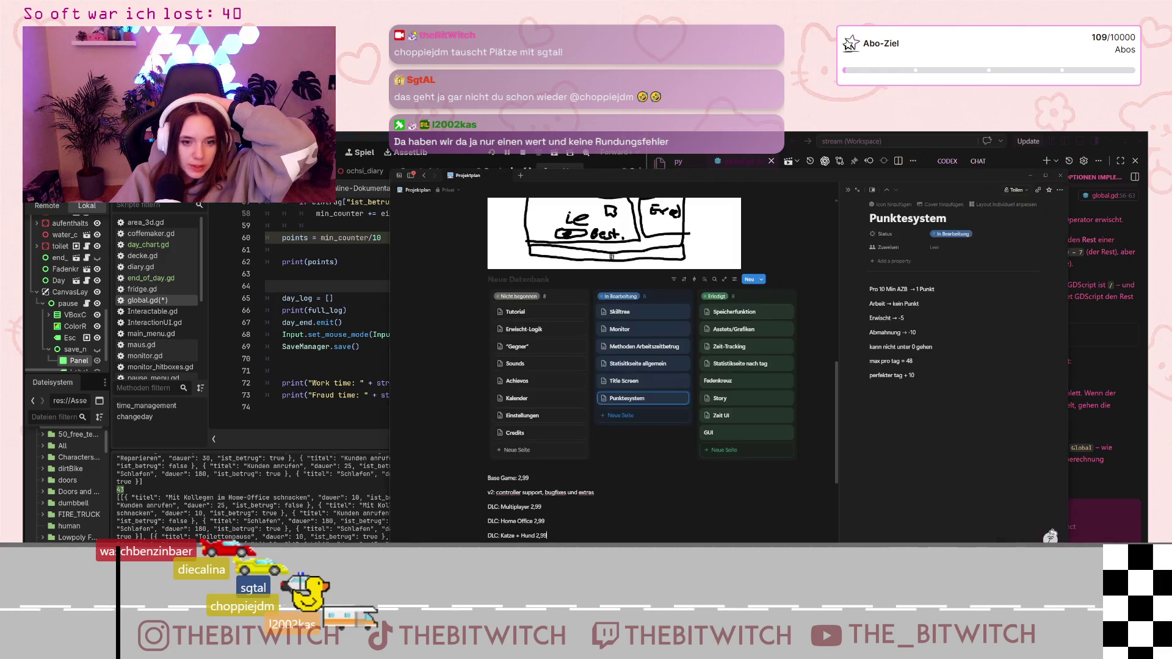
# Below 'perfekter tag + 10', note 'punkte sind errechnet → müssen noch auf end_of_day screen und gespeichert werrden'
pyautogui.scroll(-2, 665, 395)
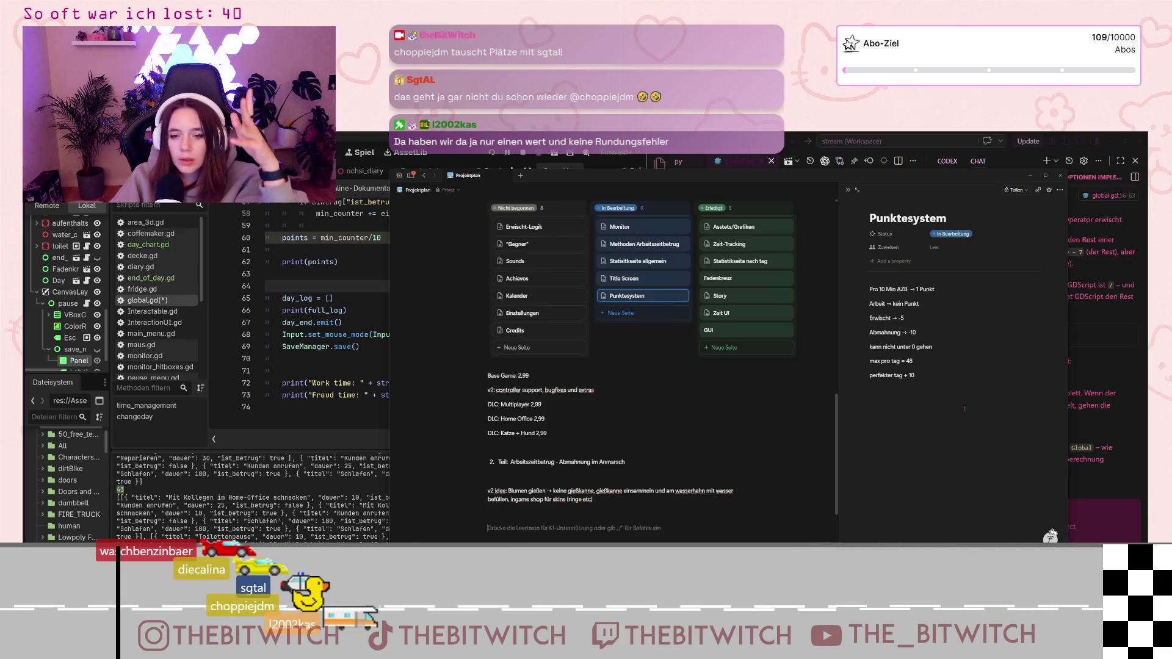
pyautogui.scroll(3, 665, 395)
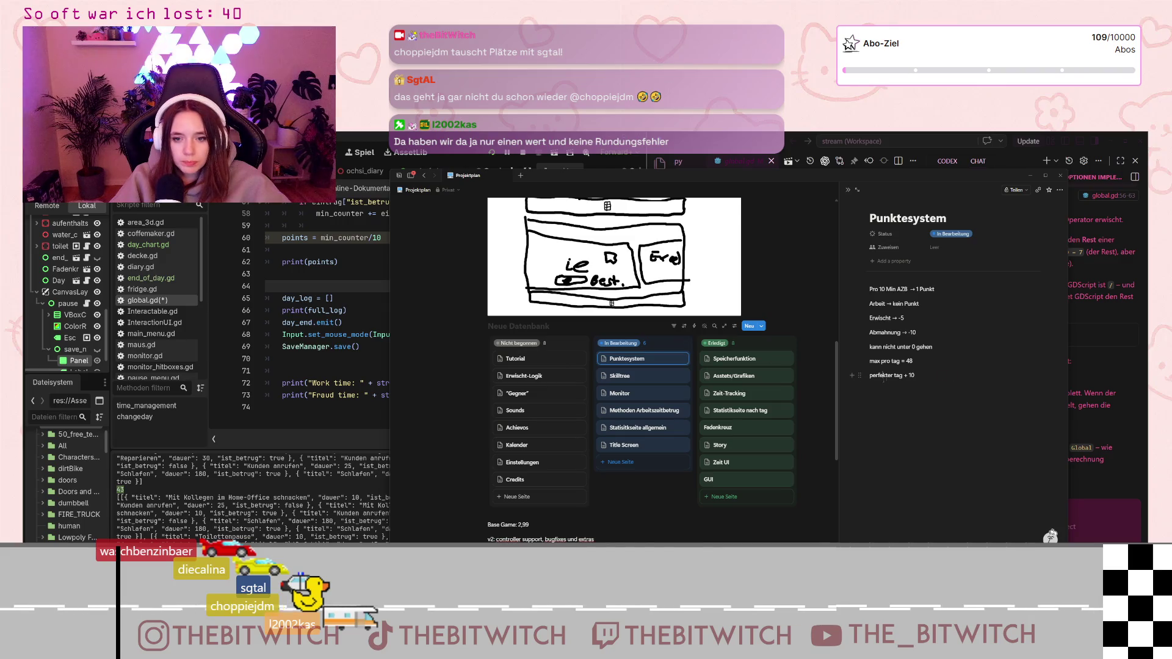
pyautogui.click(899, 395)
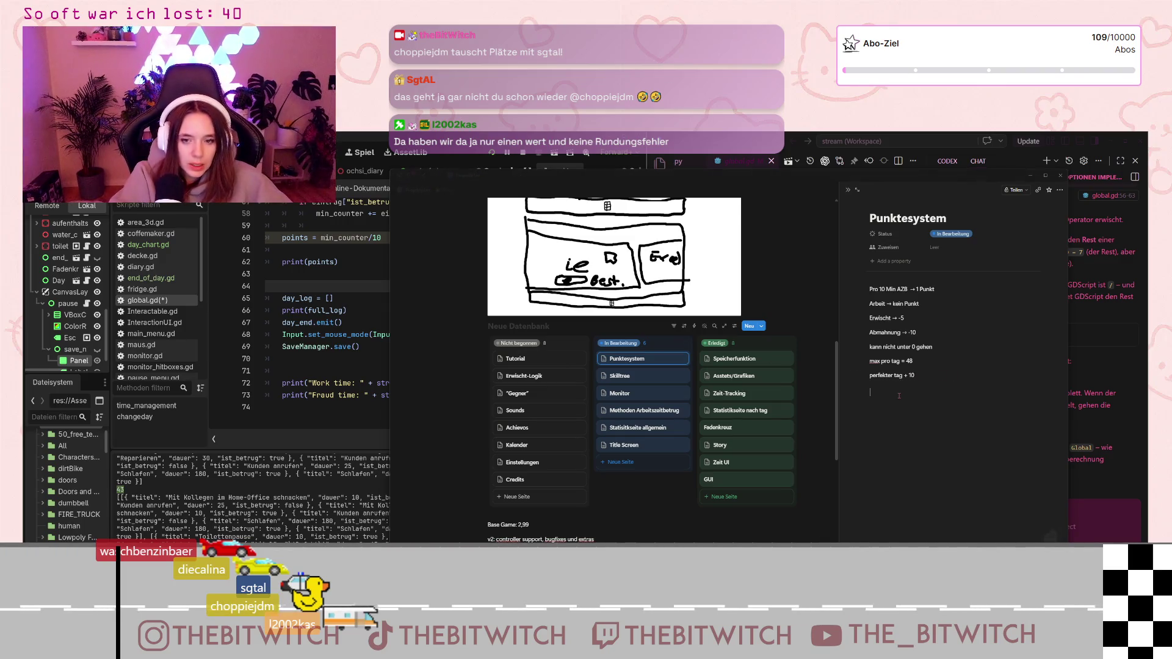
pyautogui.write('punkte sind errech')
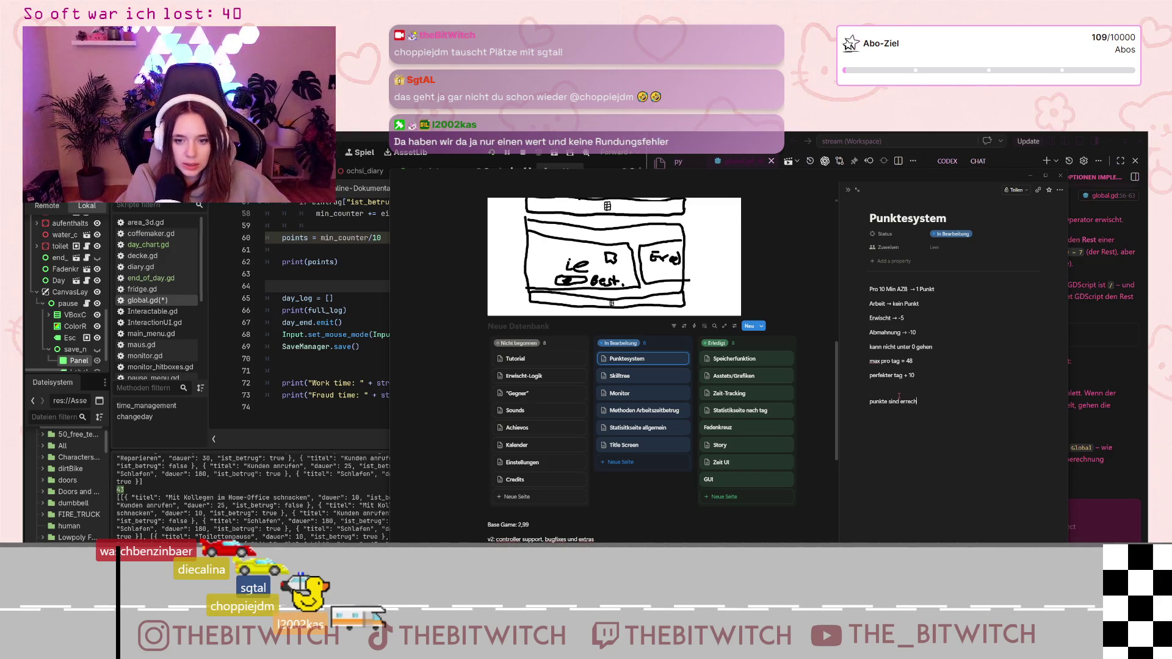
pyautogui.write('net → m')
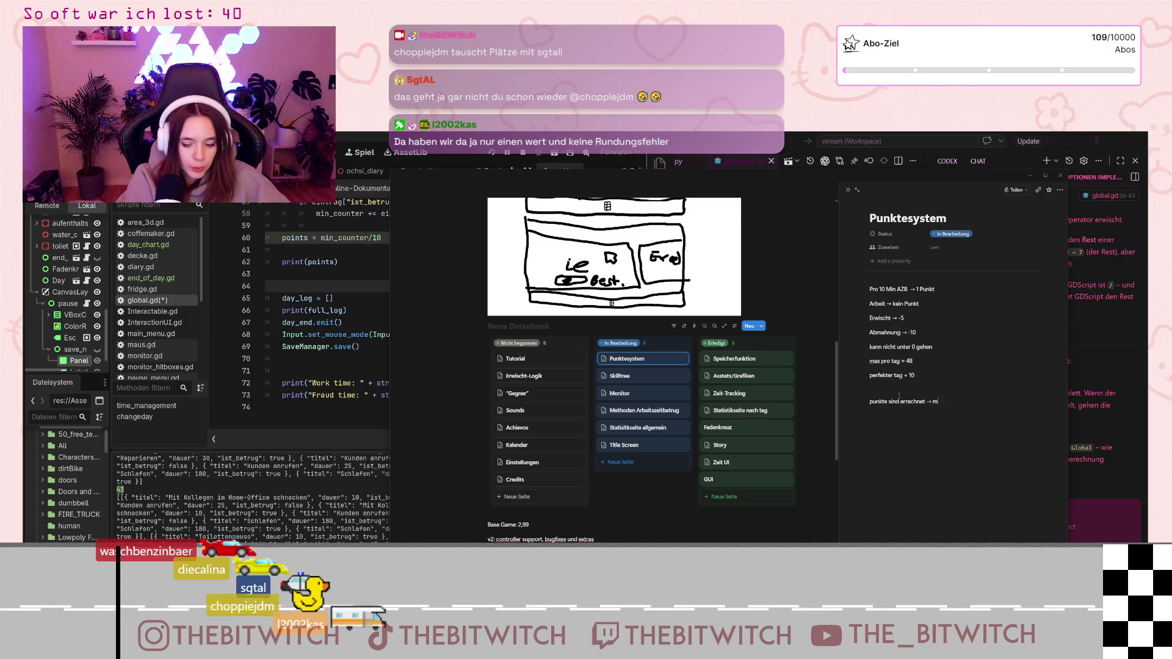
pyautogui.write('üssen noch auf')
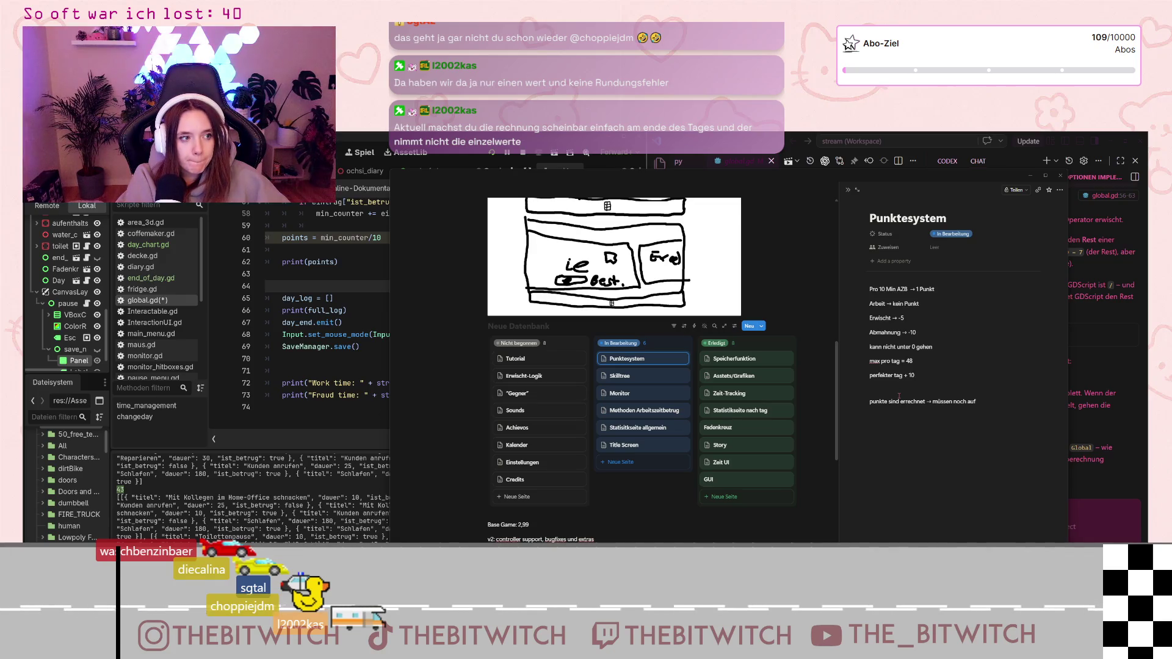
pyautogui.write('end_of')
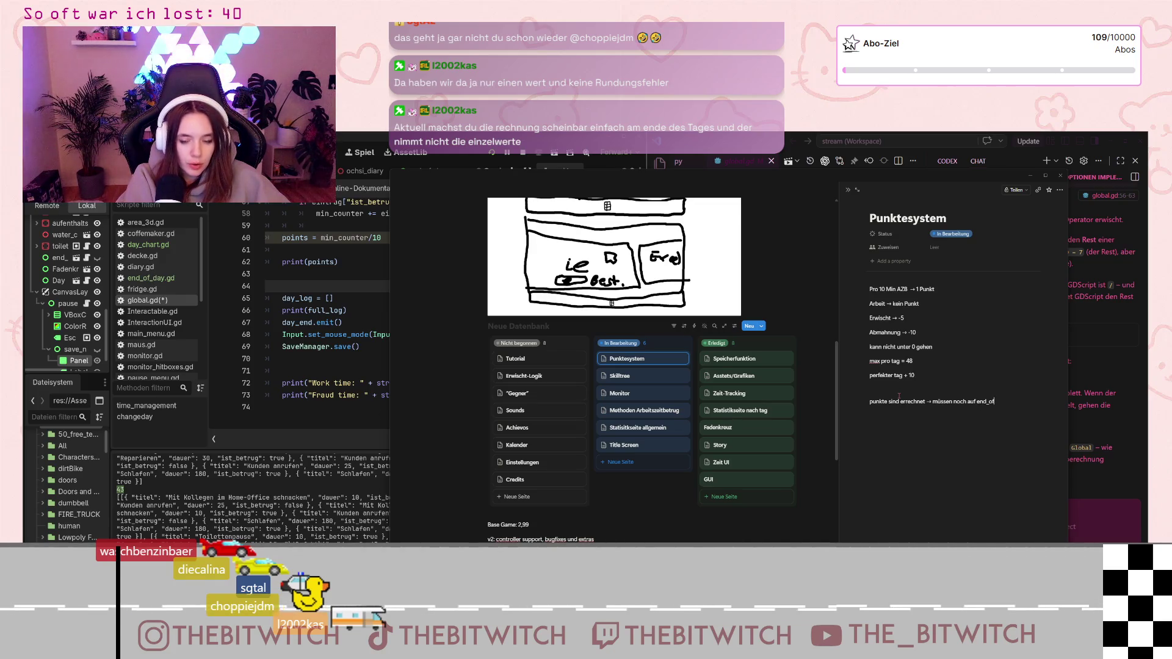
pyautogui.write('_day sc')
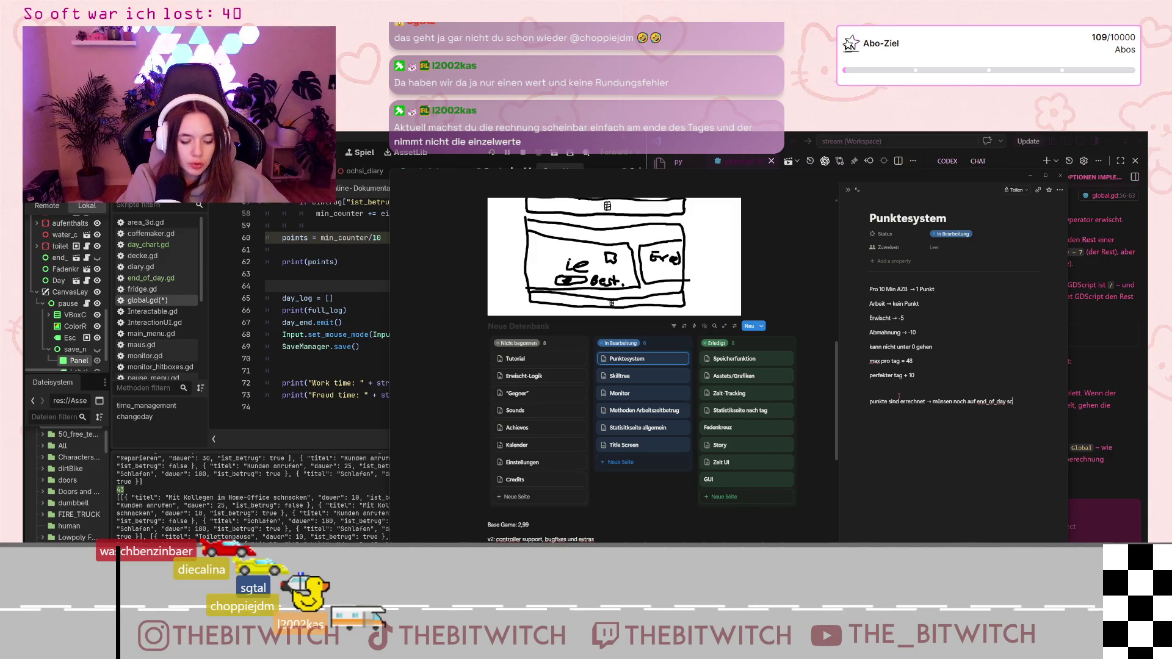
pyautogui.write('reen und ges')
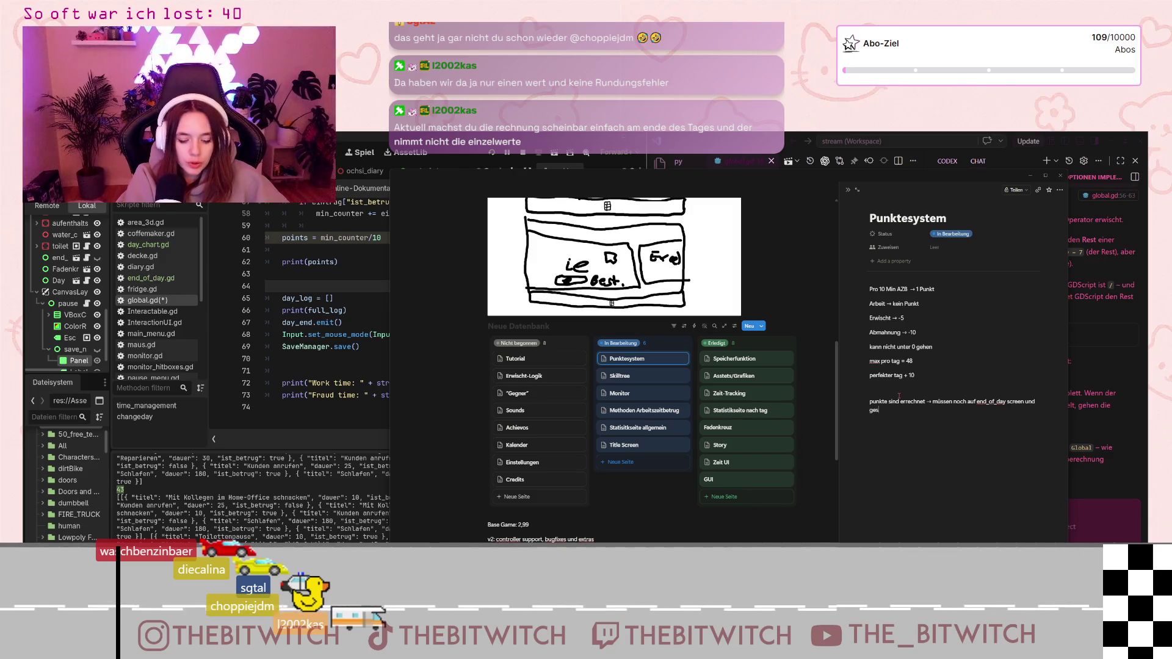
pyautogui.write('peichert werrd')
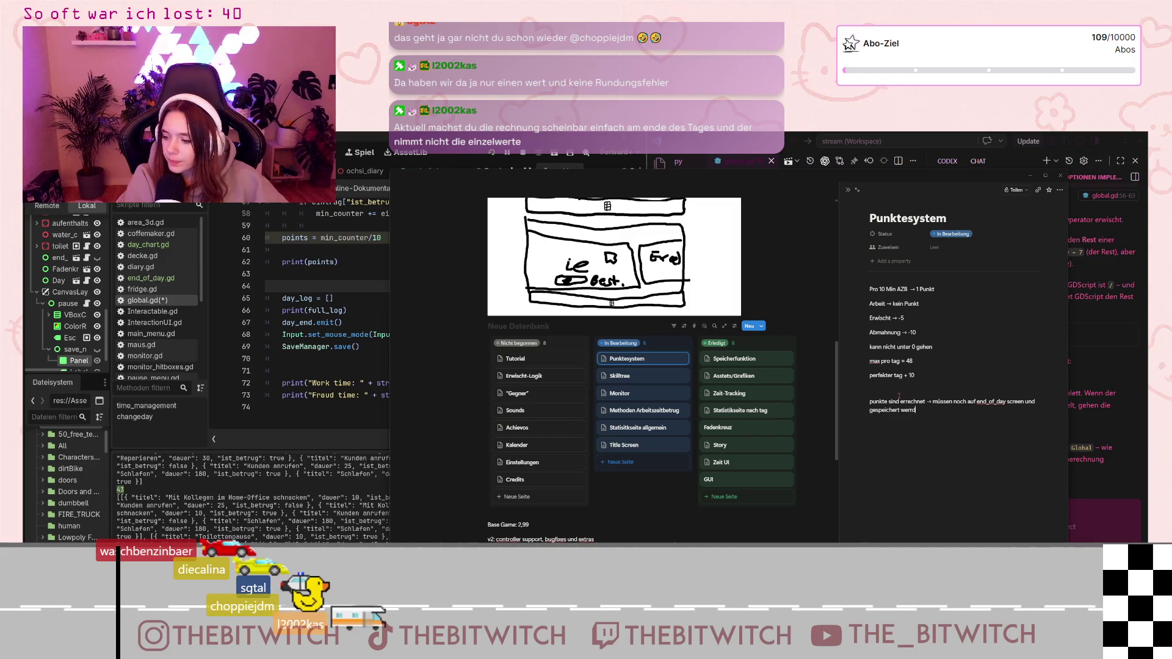
pyautogui.write('en')
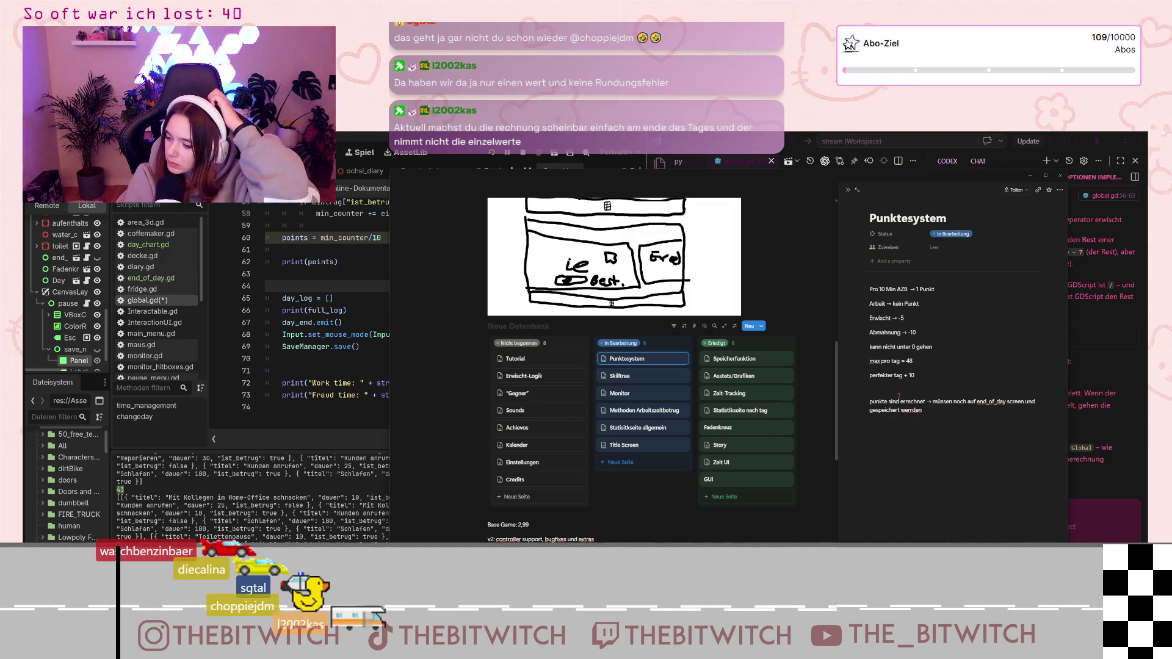